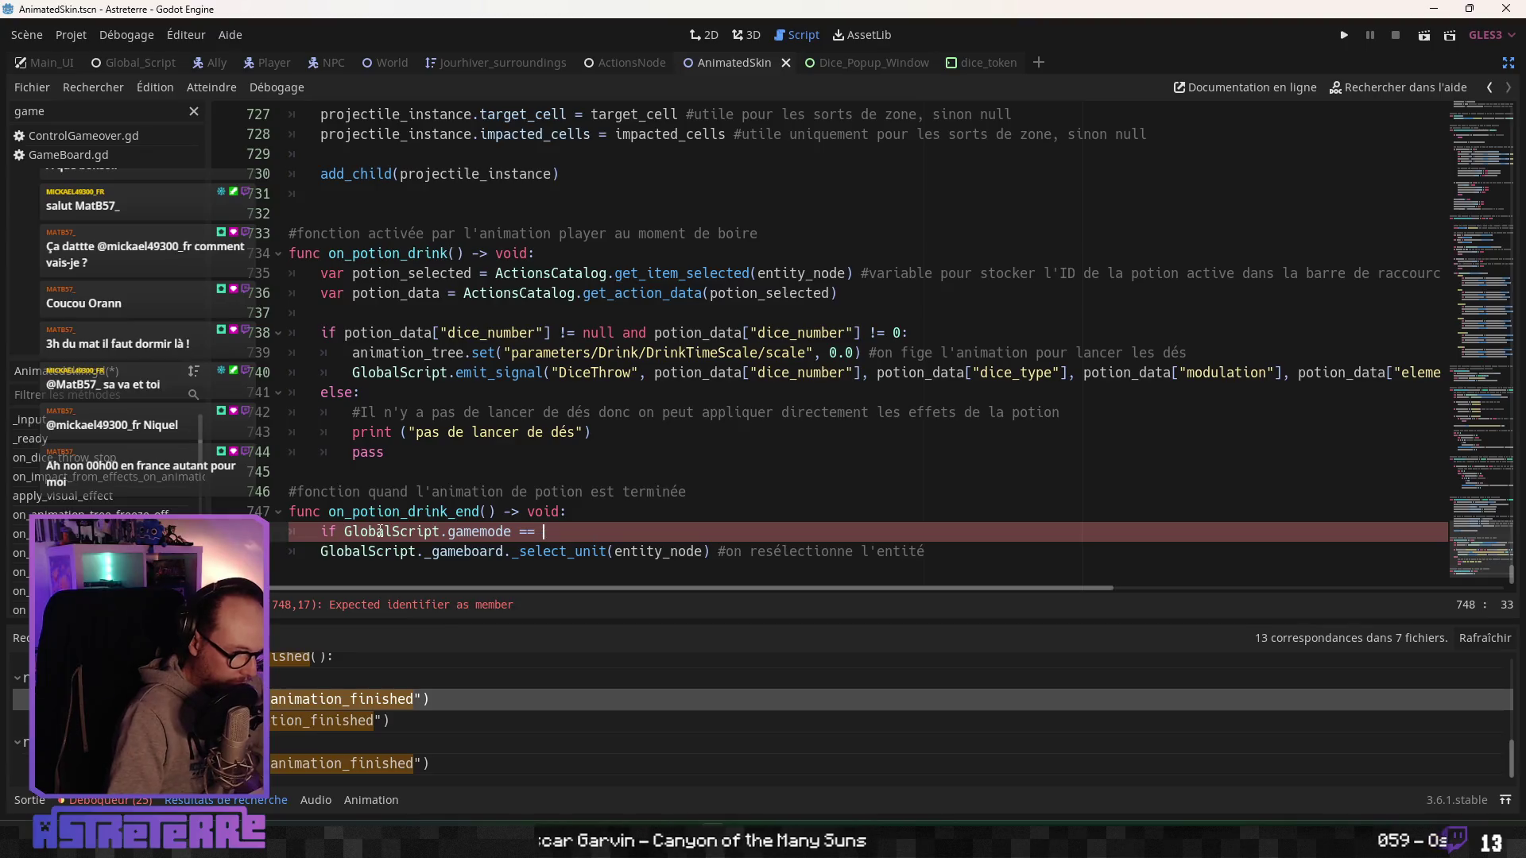
Complete 'if GlobalScript.gamemode == "fight":' and indent the _select_unit call under it.
type("\"fight\":")
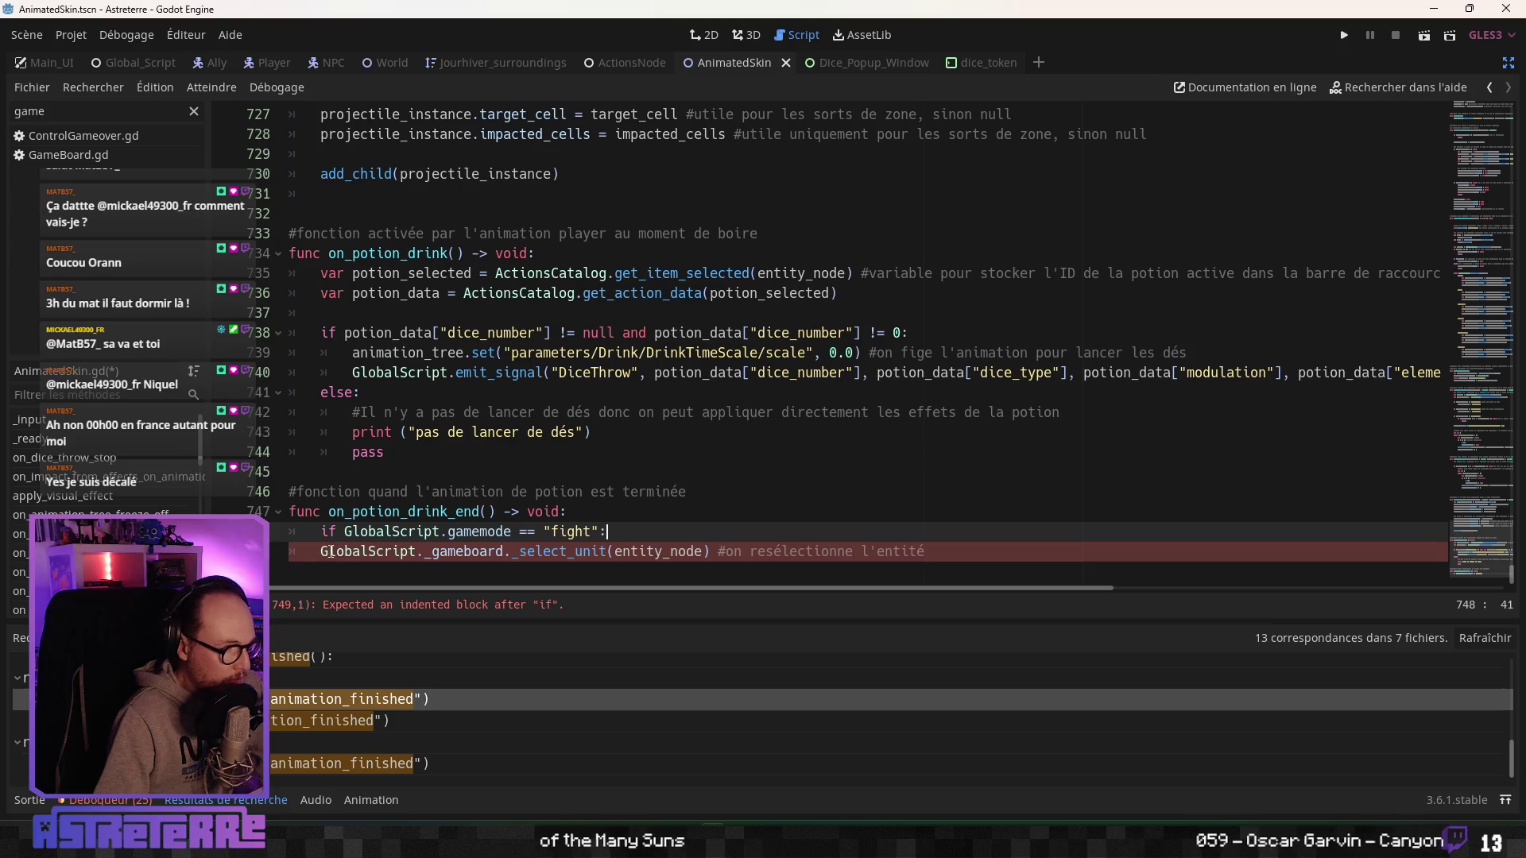
left_click(330, 552)
key("Tab")
left_click(604, 514)
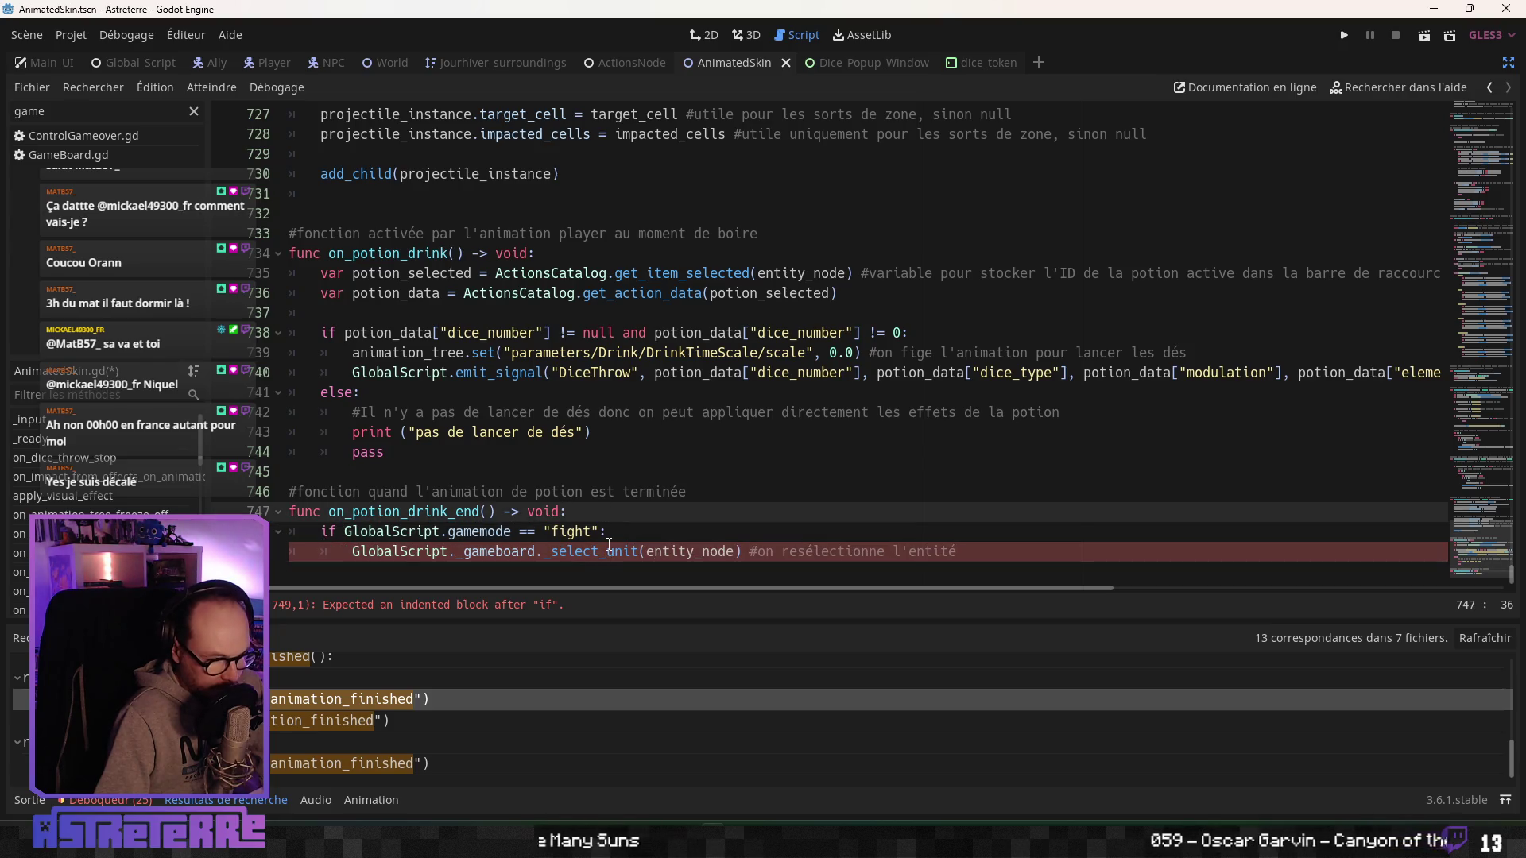
left_click(609, 533)
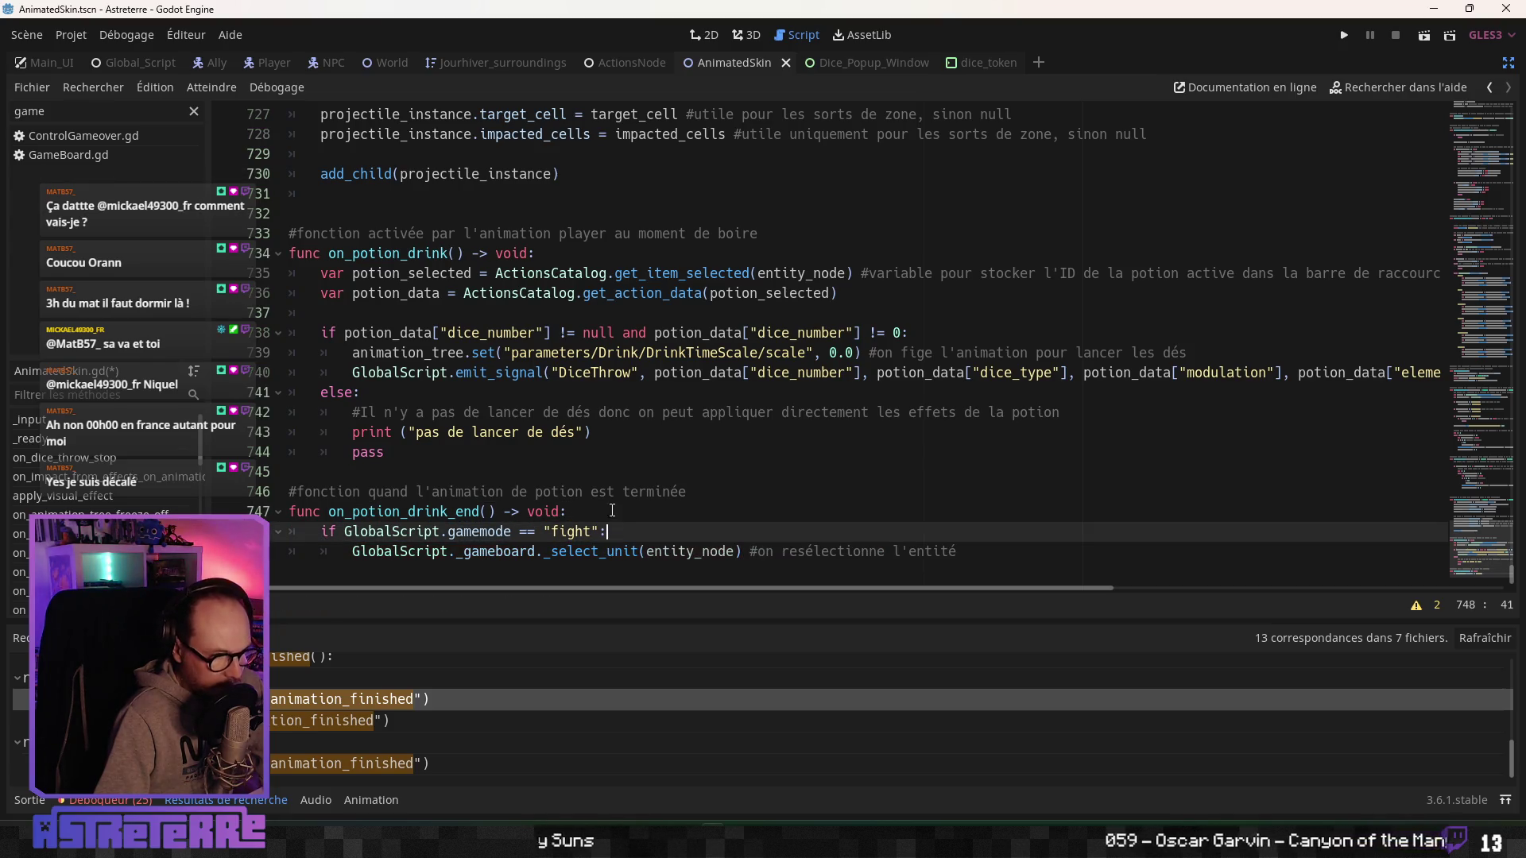
Add a #[DEBUG] reminder comment in on_potion_drink about potion behaviour outside combat.
left_click(556, 255)
key("Return")
key("Return")
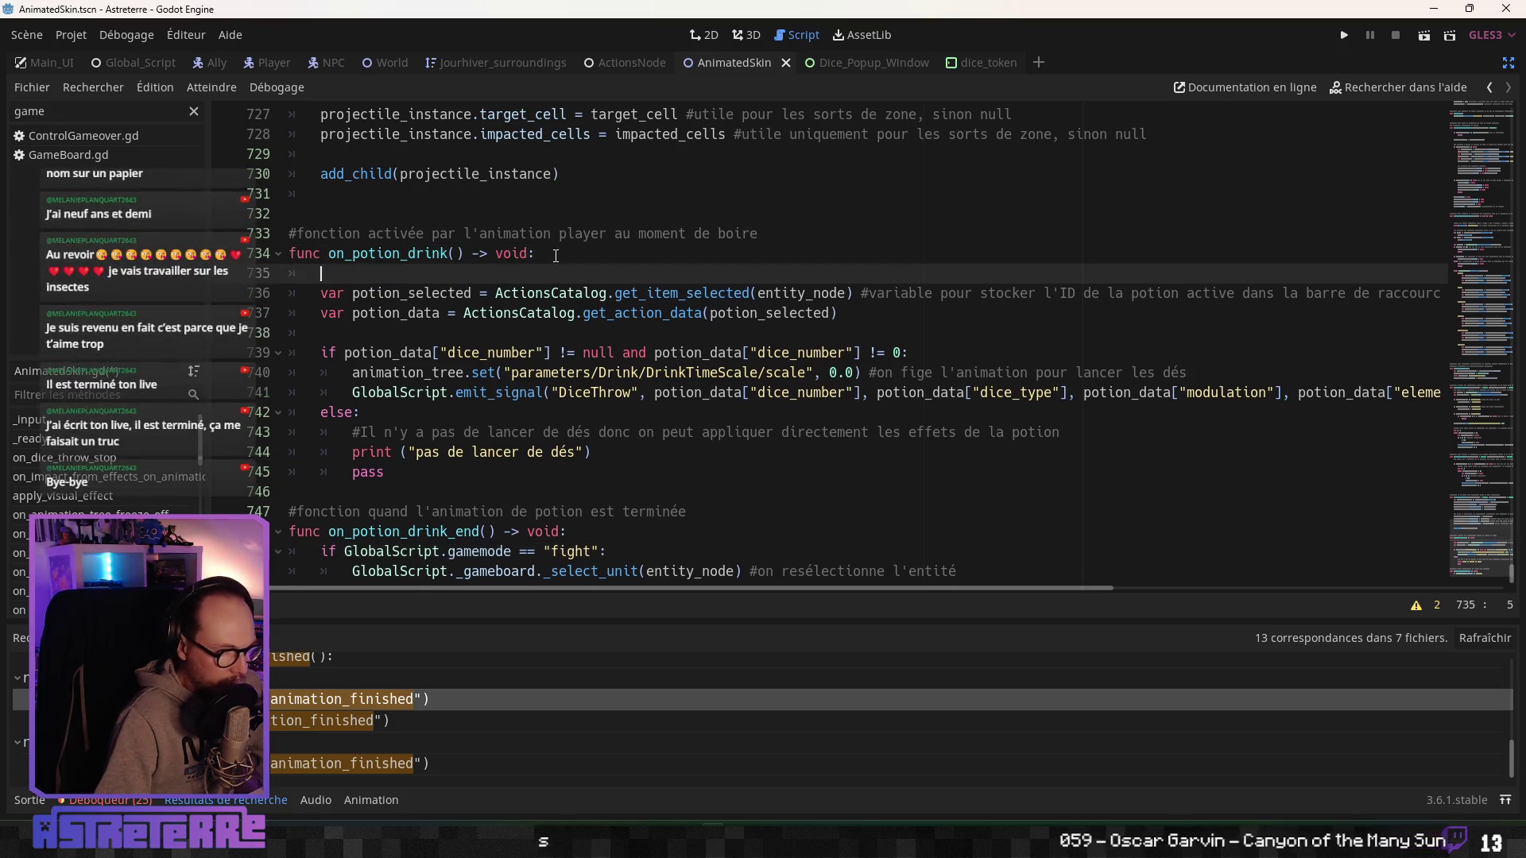
key("Return")
key("Up")
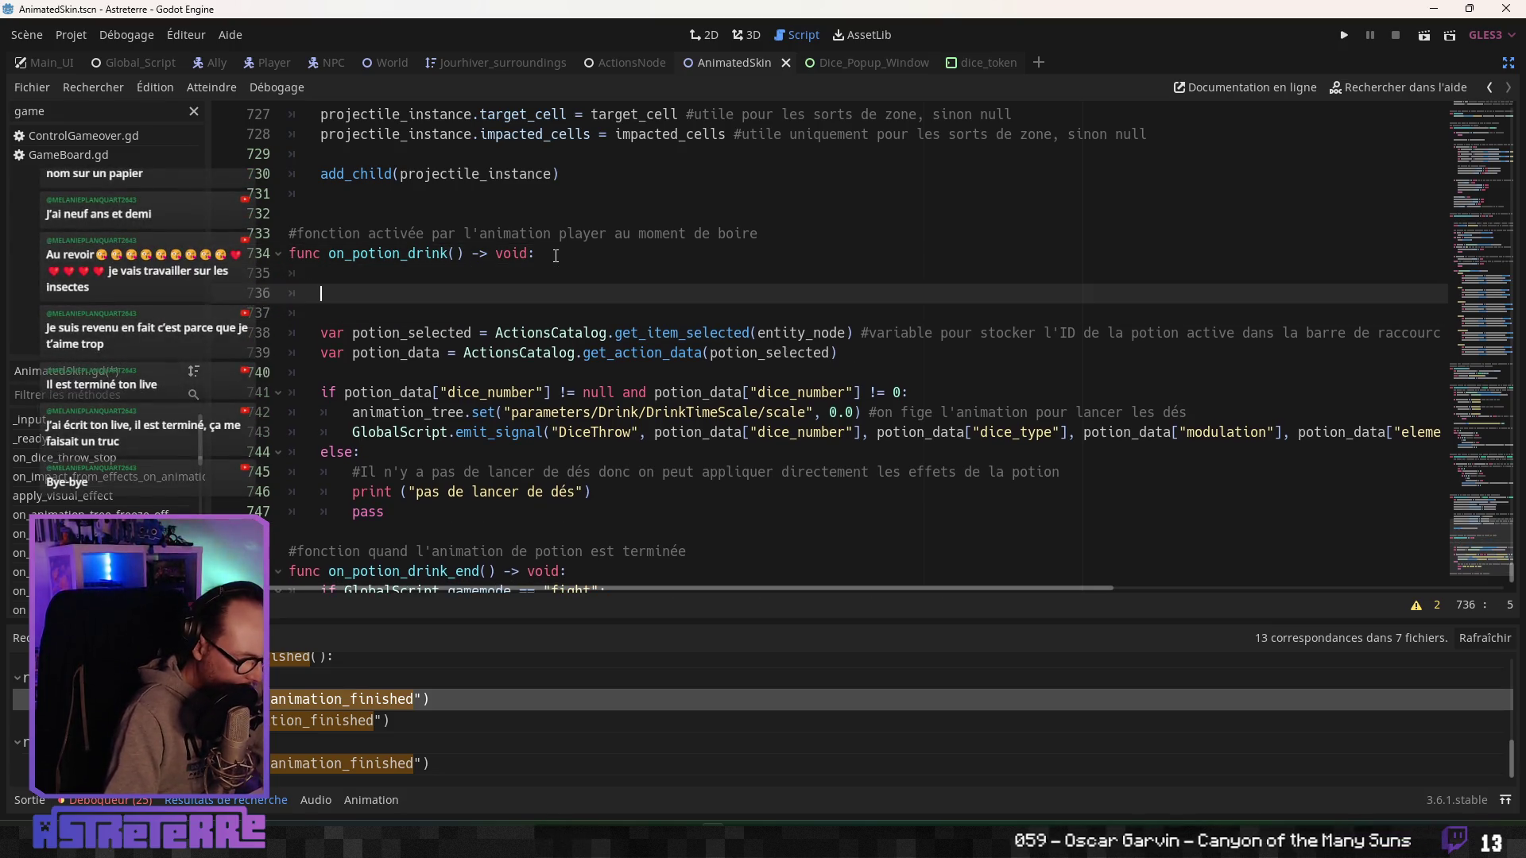
type("DEB")
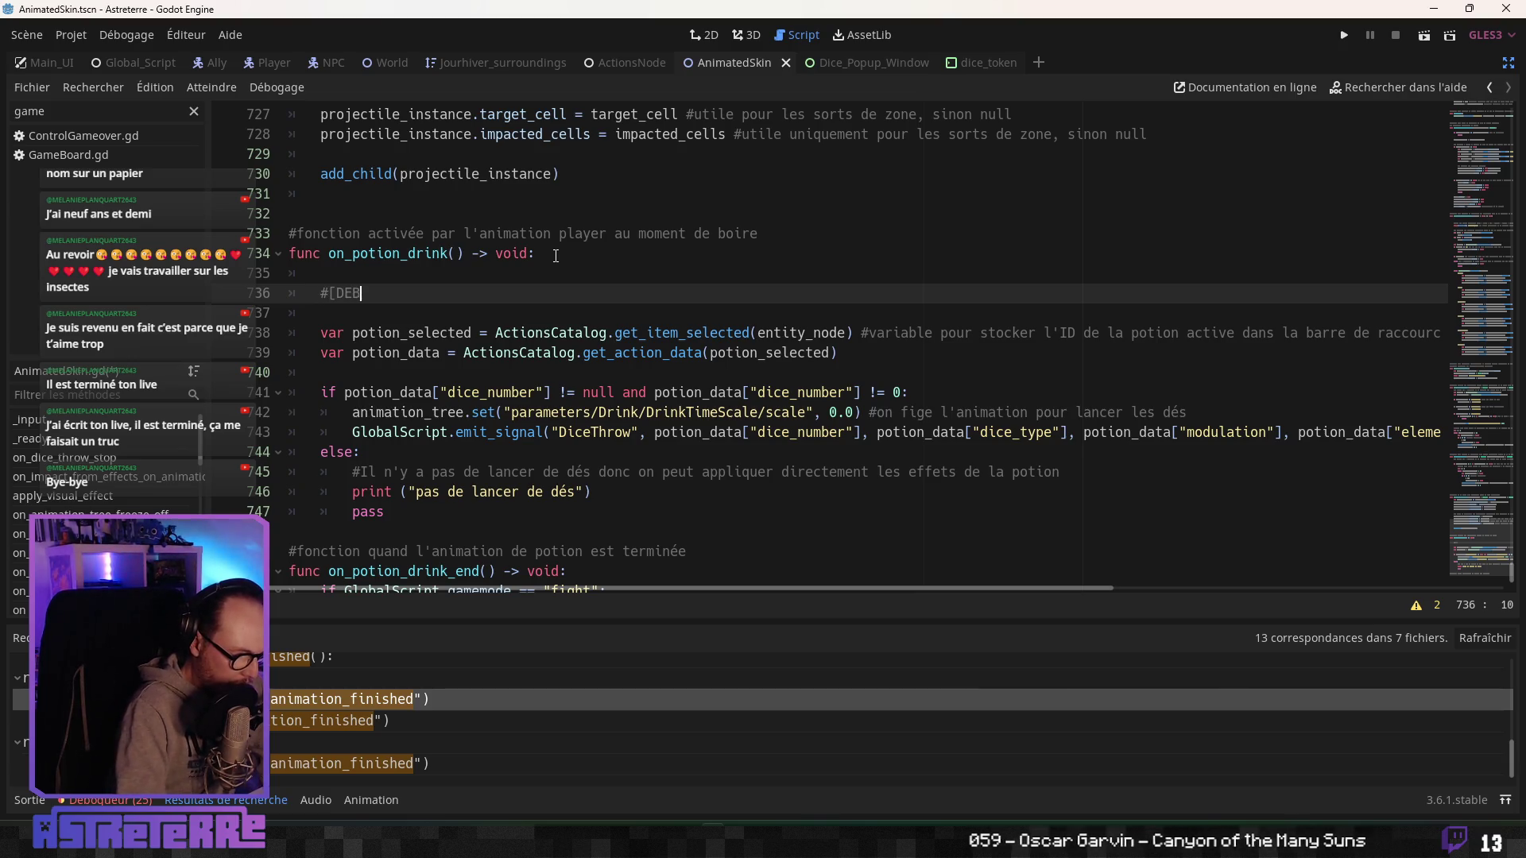
type("UG]A")
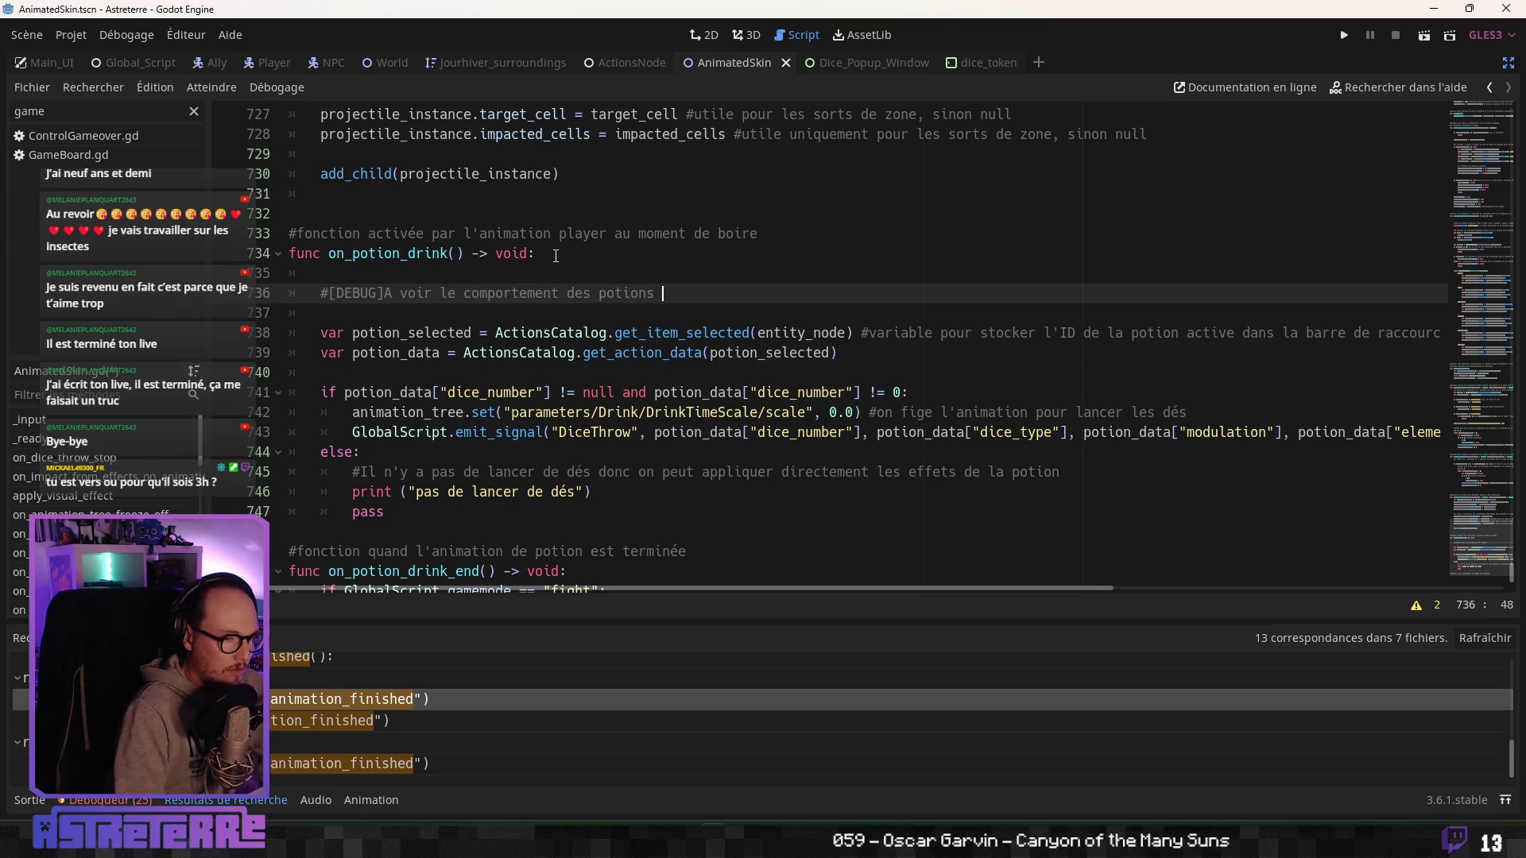
type("t")
Review on_potion_drink_end, save AnimatedSkin.gd with Ctrl+S, and leave distraction-free mode.
scroll(530, 398, "down", 1)
left_click(530, 465)
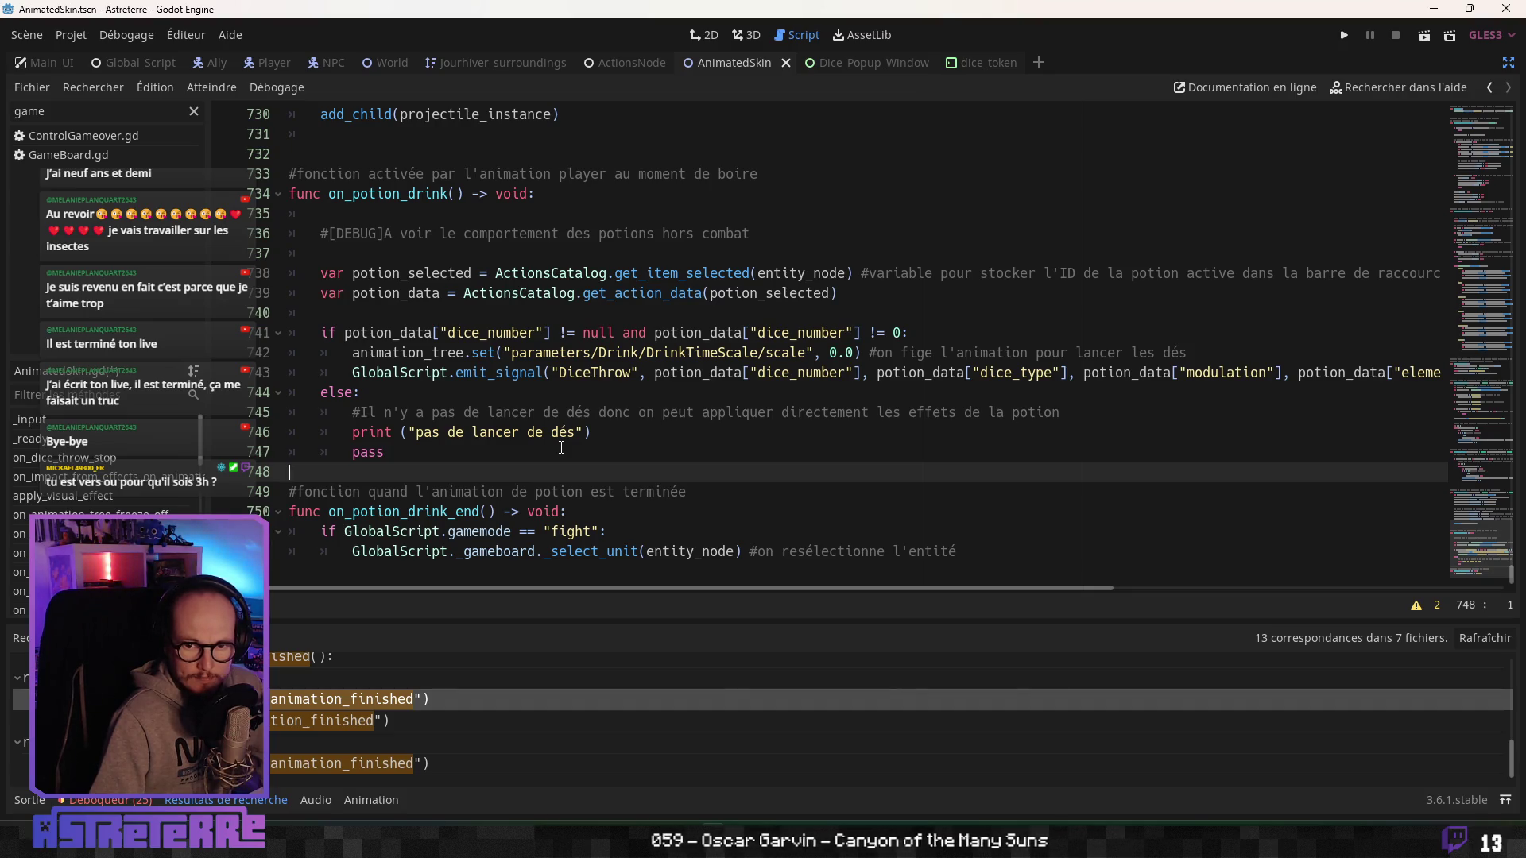
left_click(479, 531)
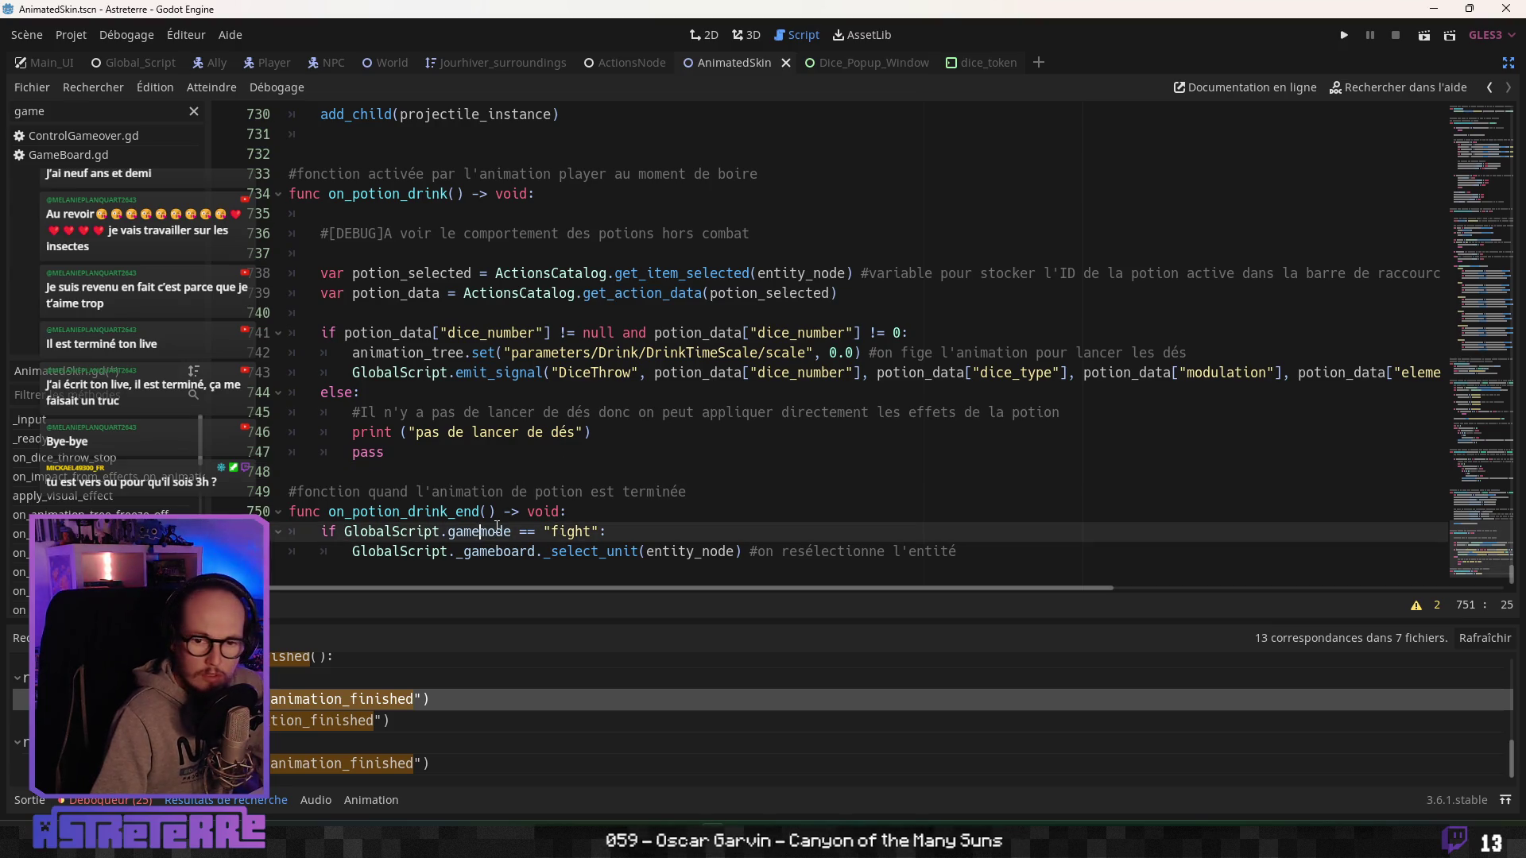
left_click(450, 553)
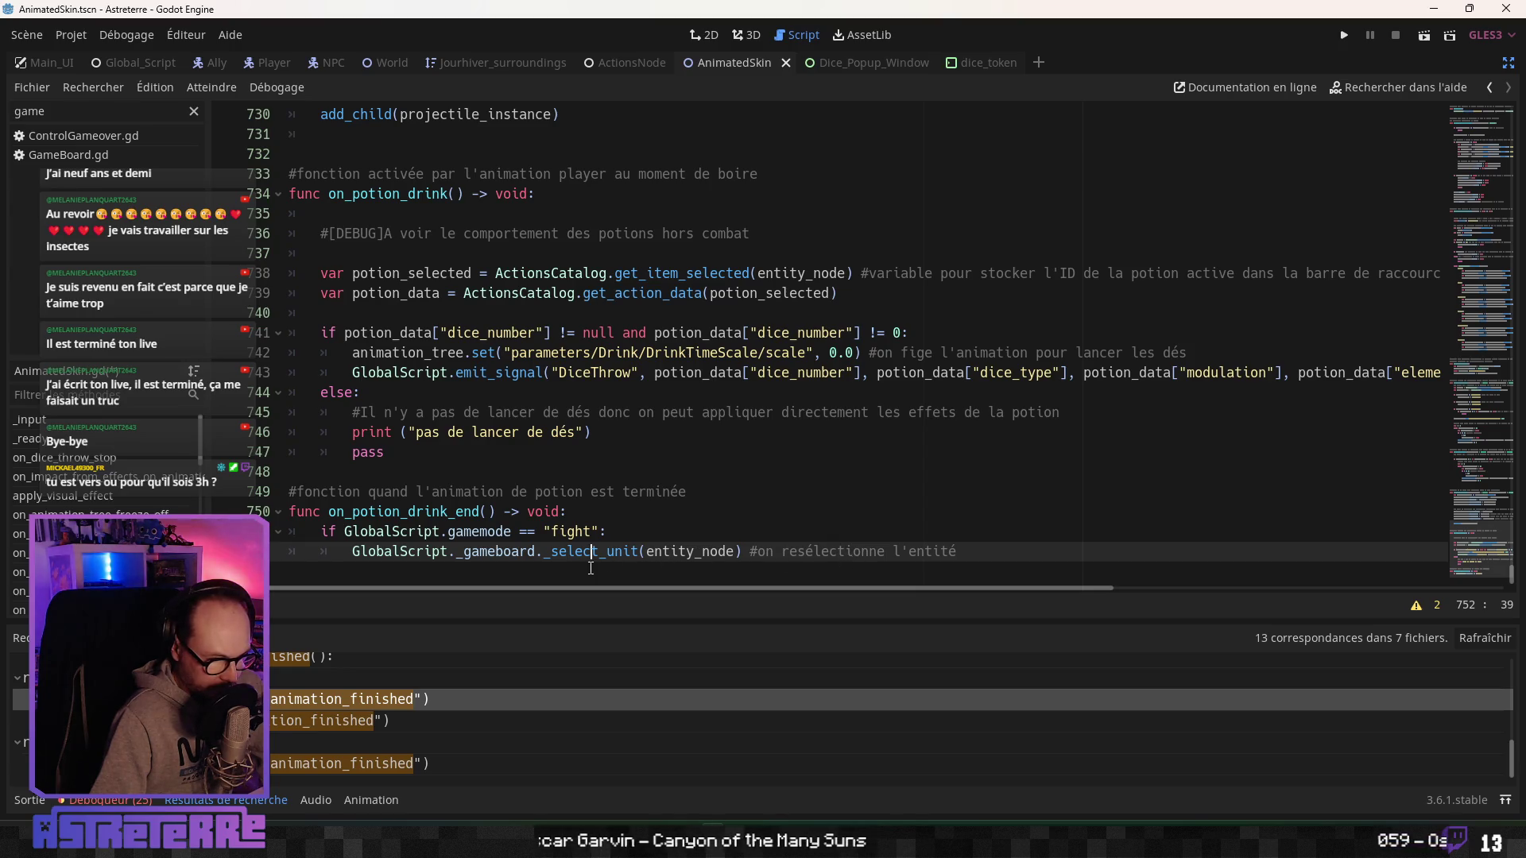
left_click(558, 511)
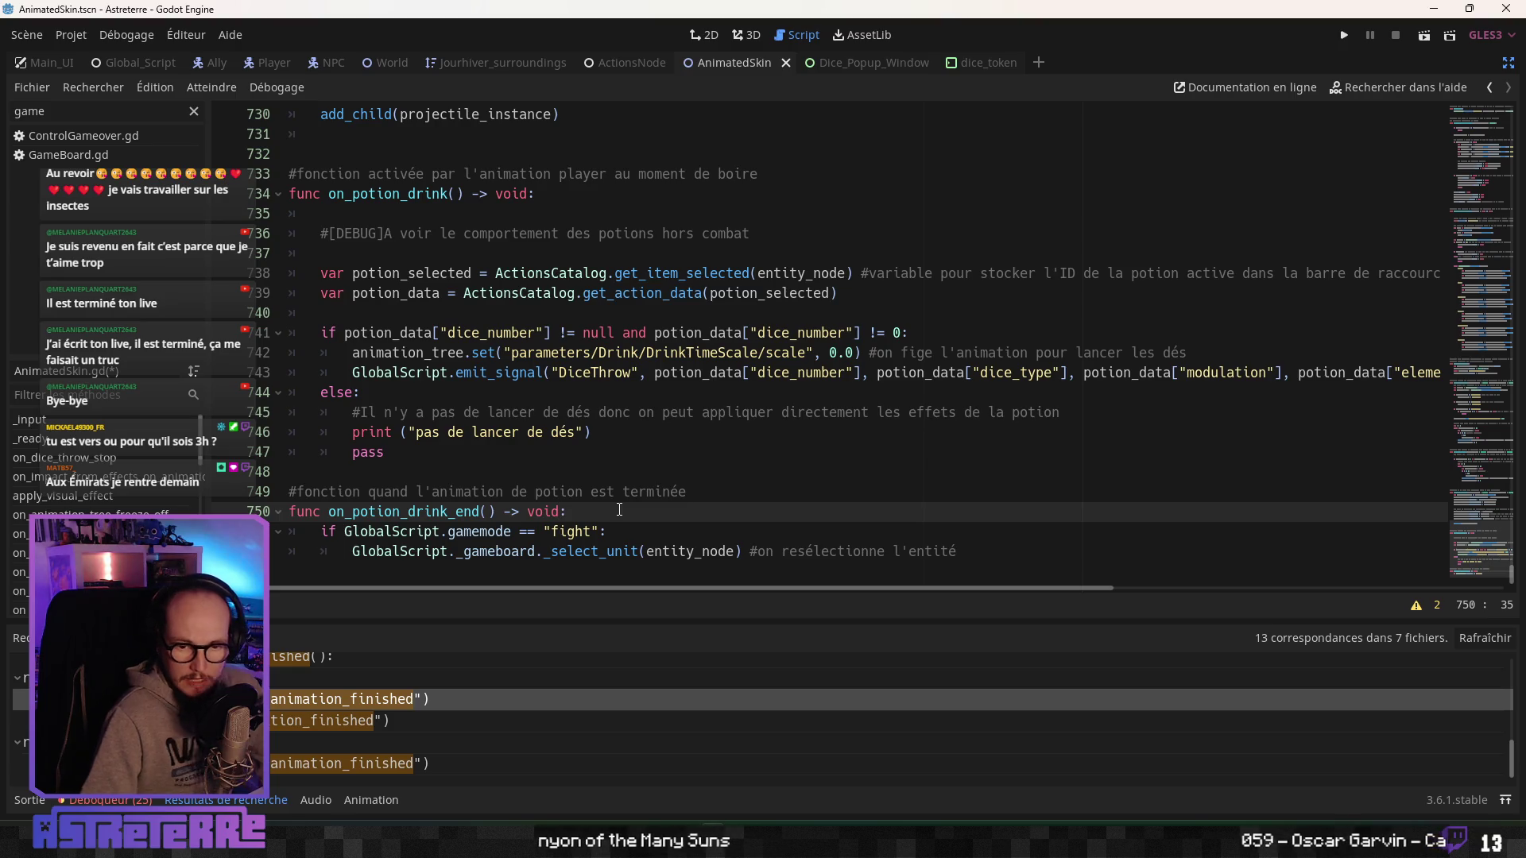
key("ctrl+s")
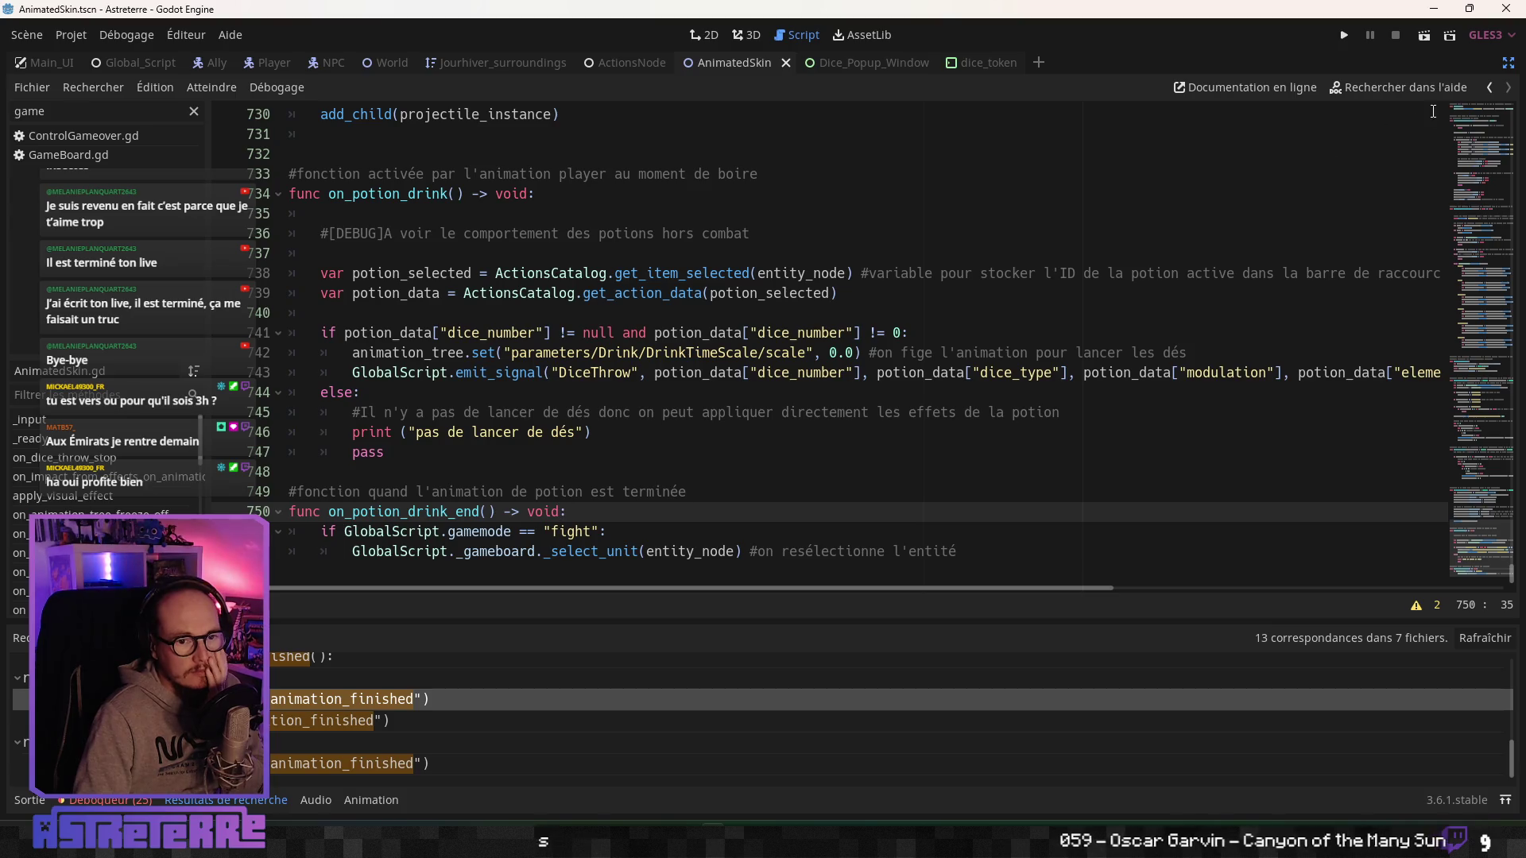
left_click(1510, 65)
left_click(785, 531)
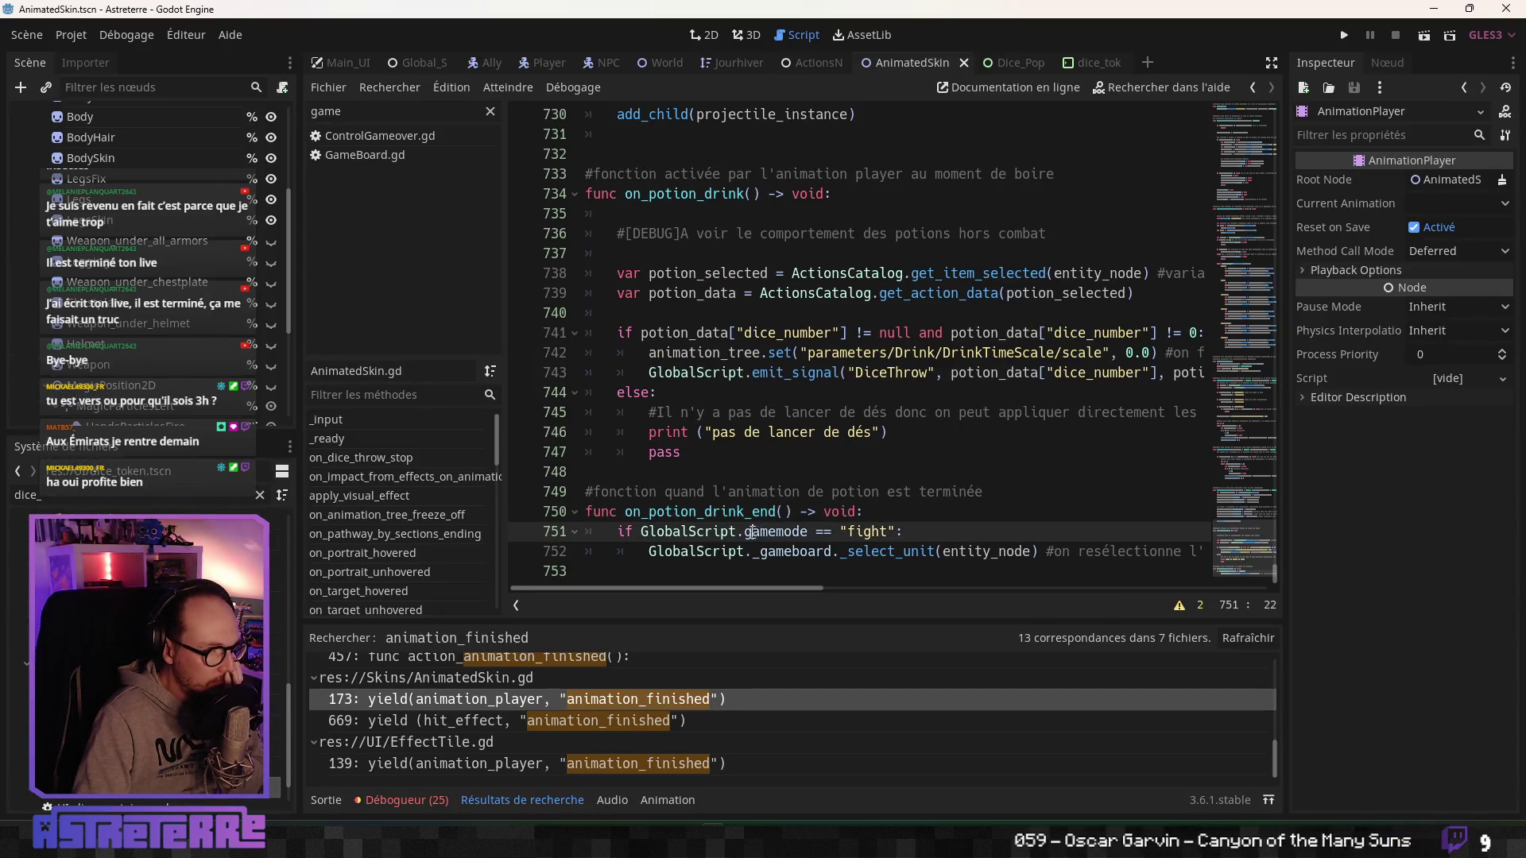
Add an on_potion_drink_end() call key at 0.6 s on DrinkUp's Functions track.
scroll(786, 531, "down", 1)
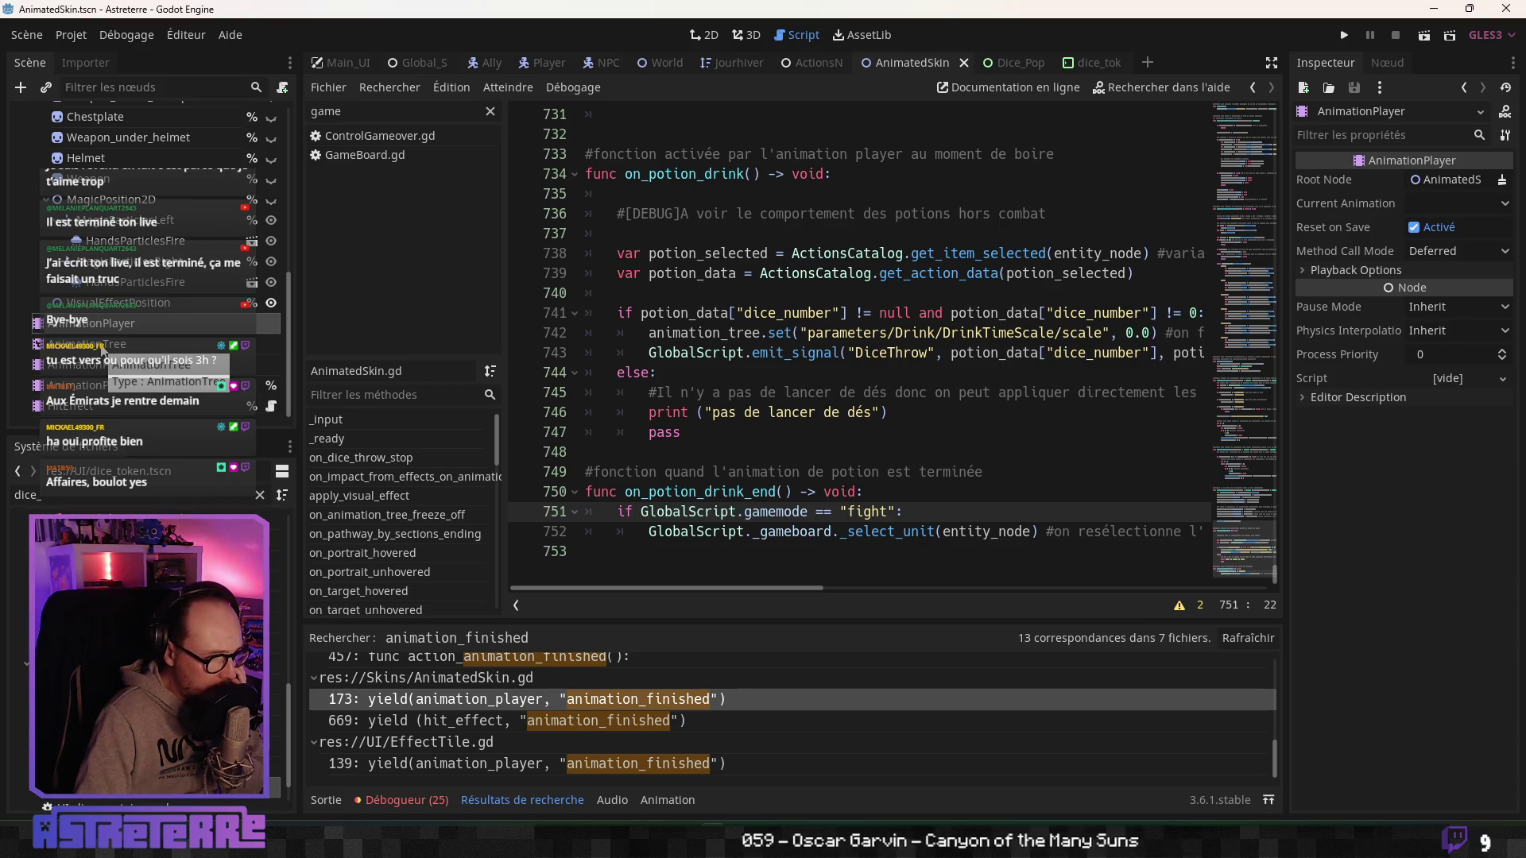
left_click(125, 343)
left_click(125, 324)
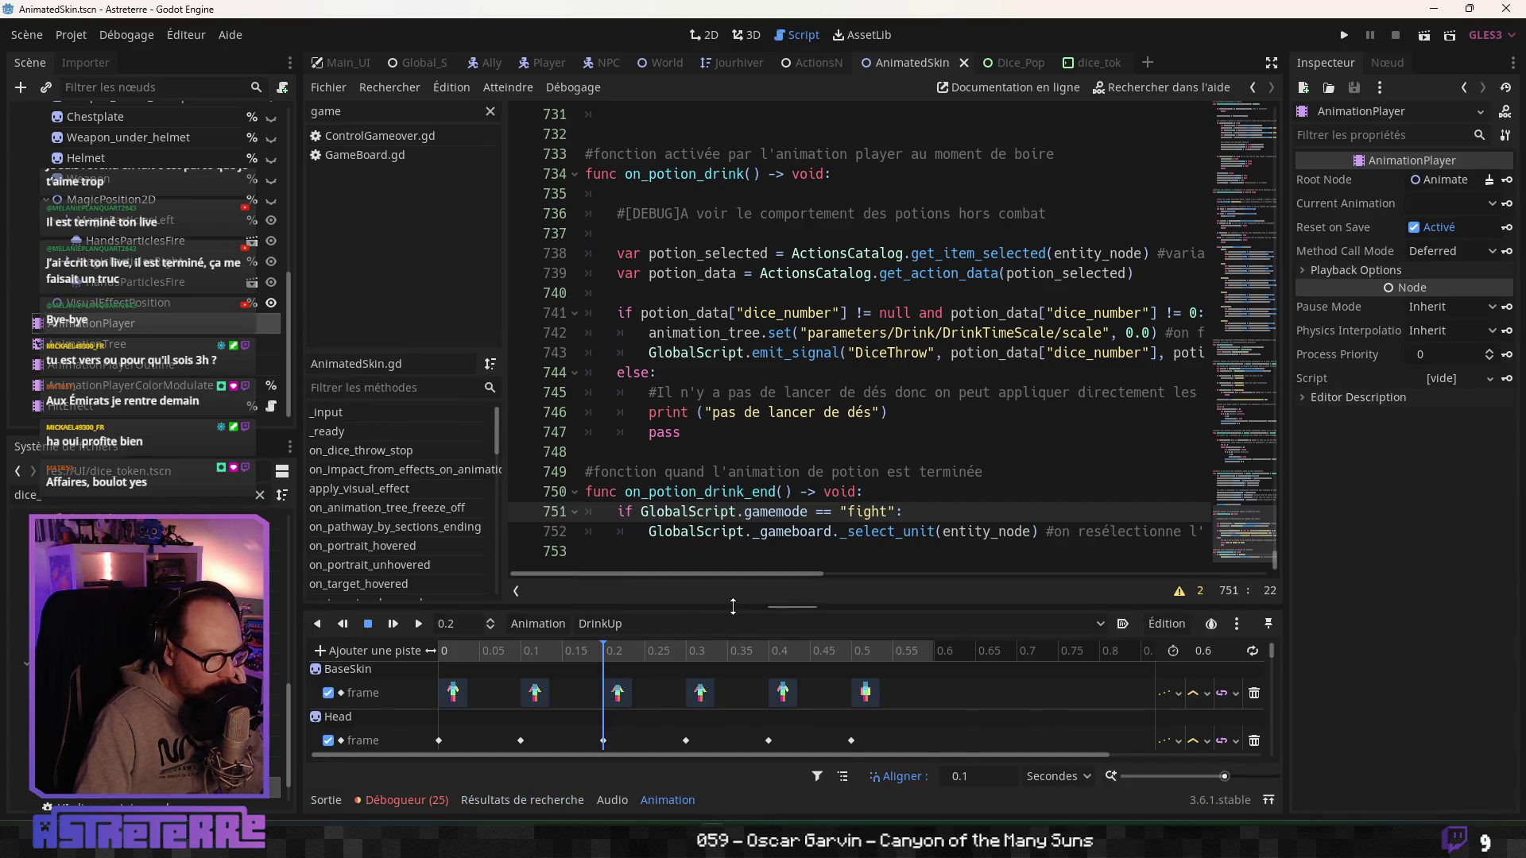
left_click_drag(731, 307, 730, 274)
scroll(718, 599, "down", 5)
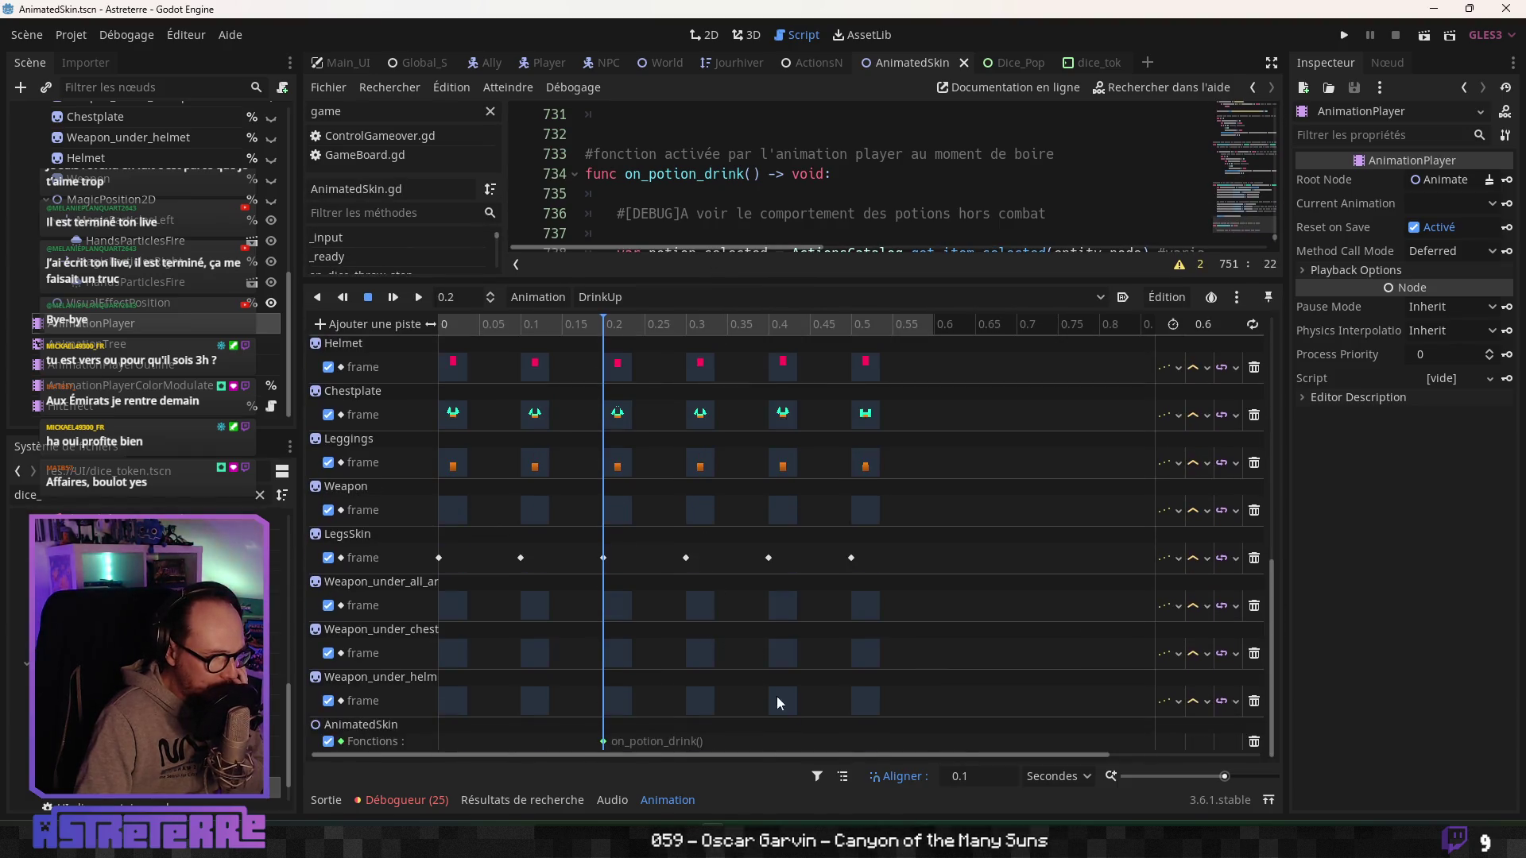
left_click(922, 323)
right_click(935, 748)
left_click(978, 757)
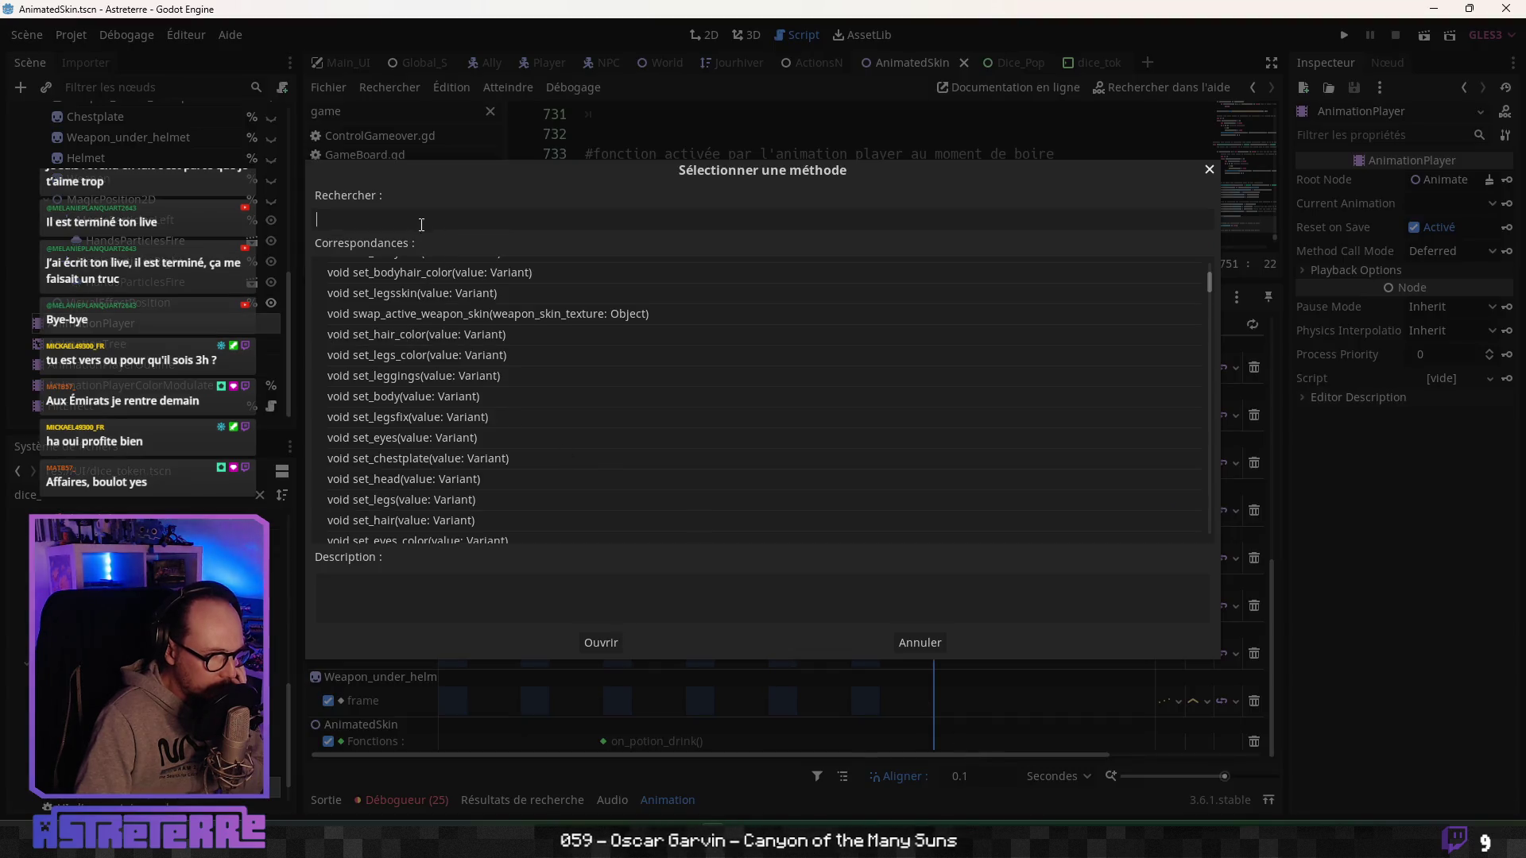
type("on")
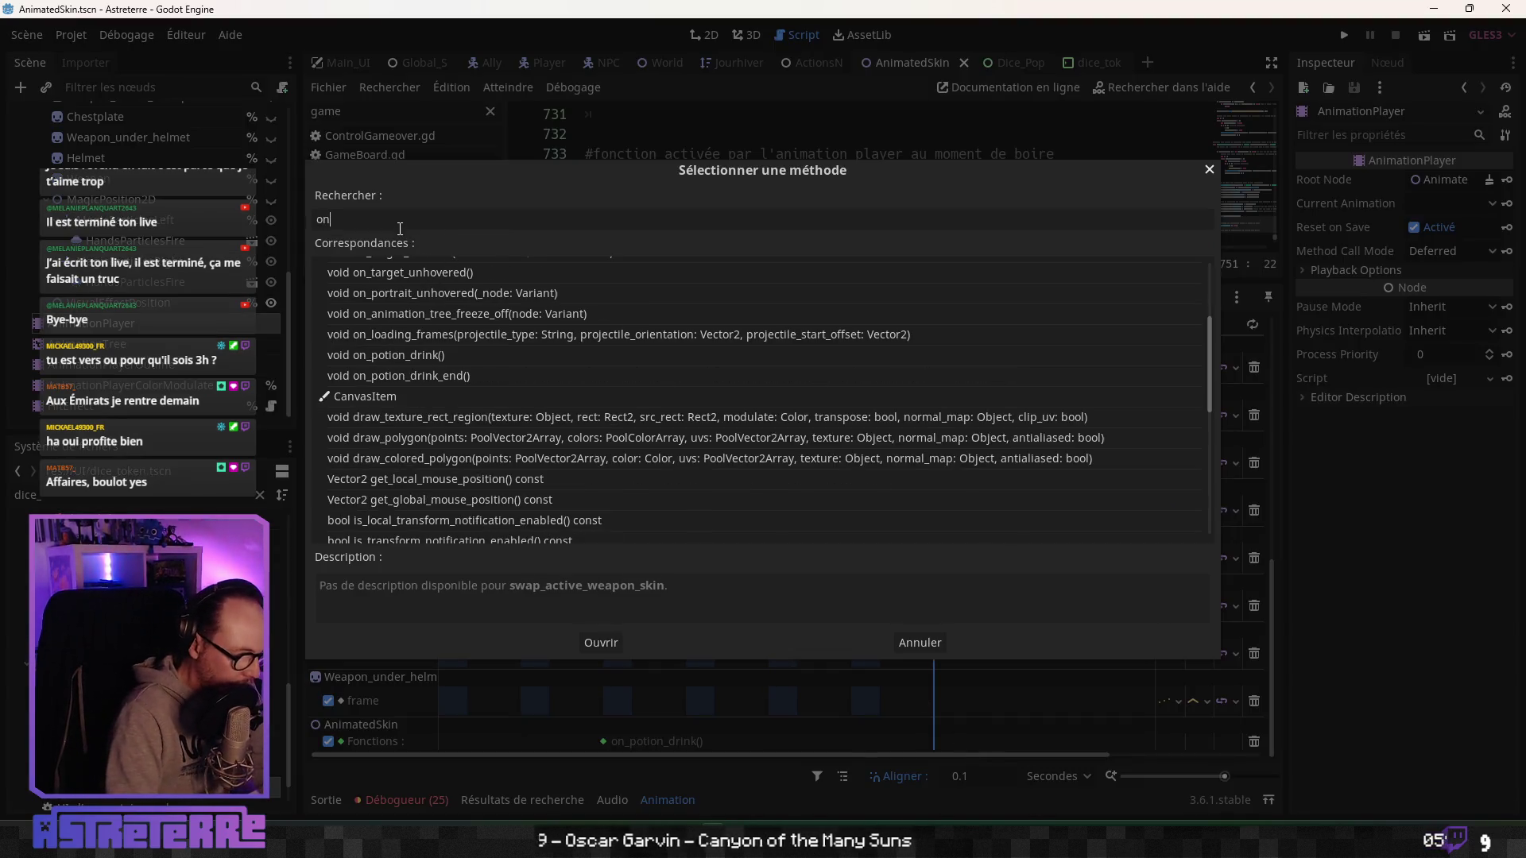
type("_po")
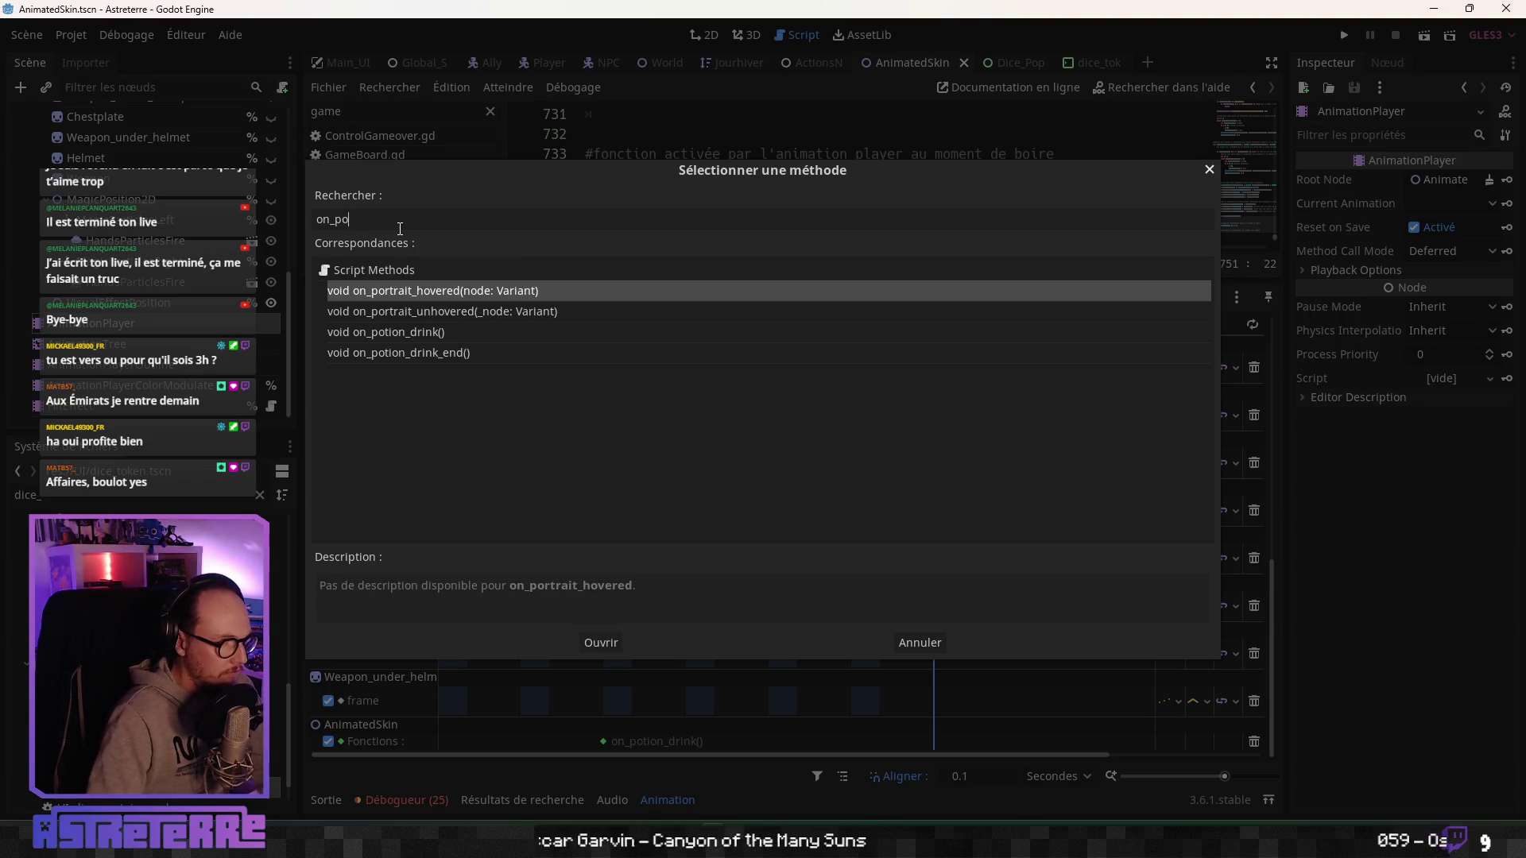
left_click(445, 360)
left_click(623, 645)
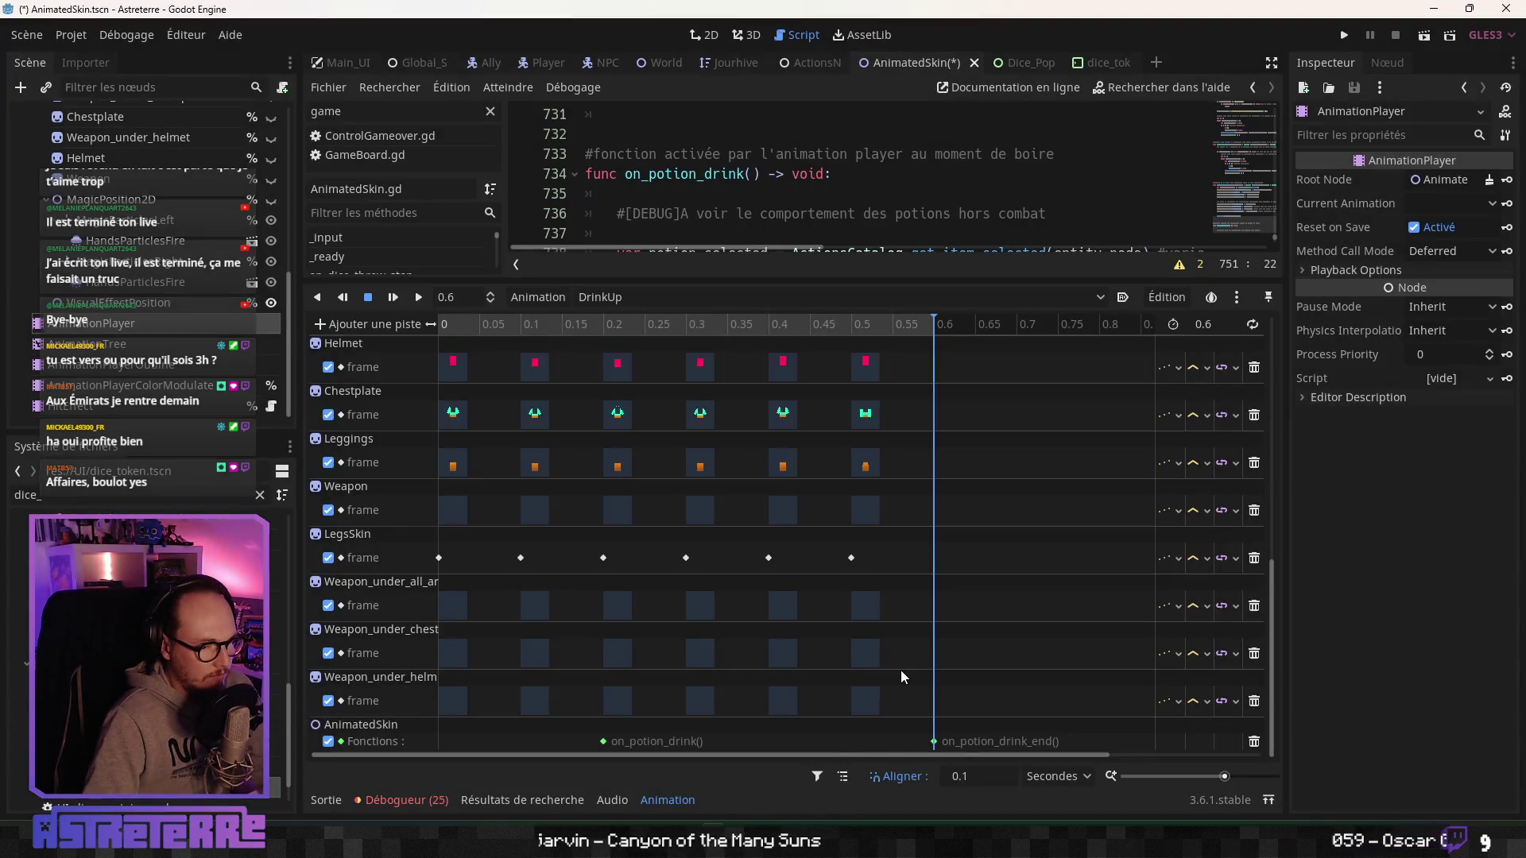
Add the same on_potion_drink_end() call key to the DrinkRight and DrinkLeft animations.
left_click(624, 300)
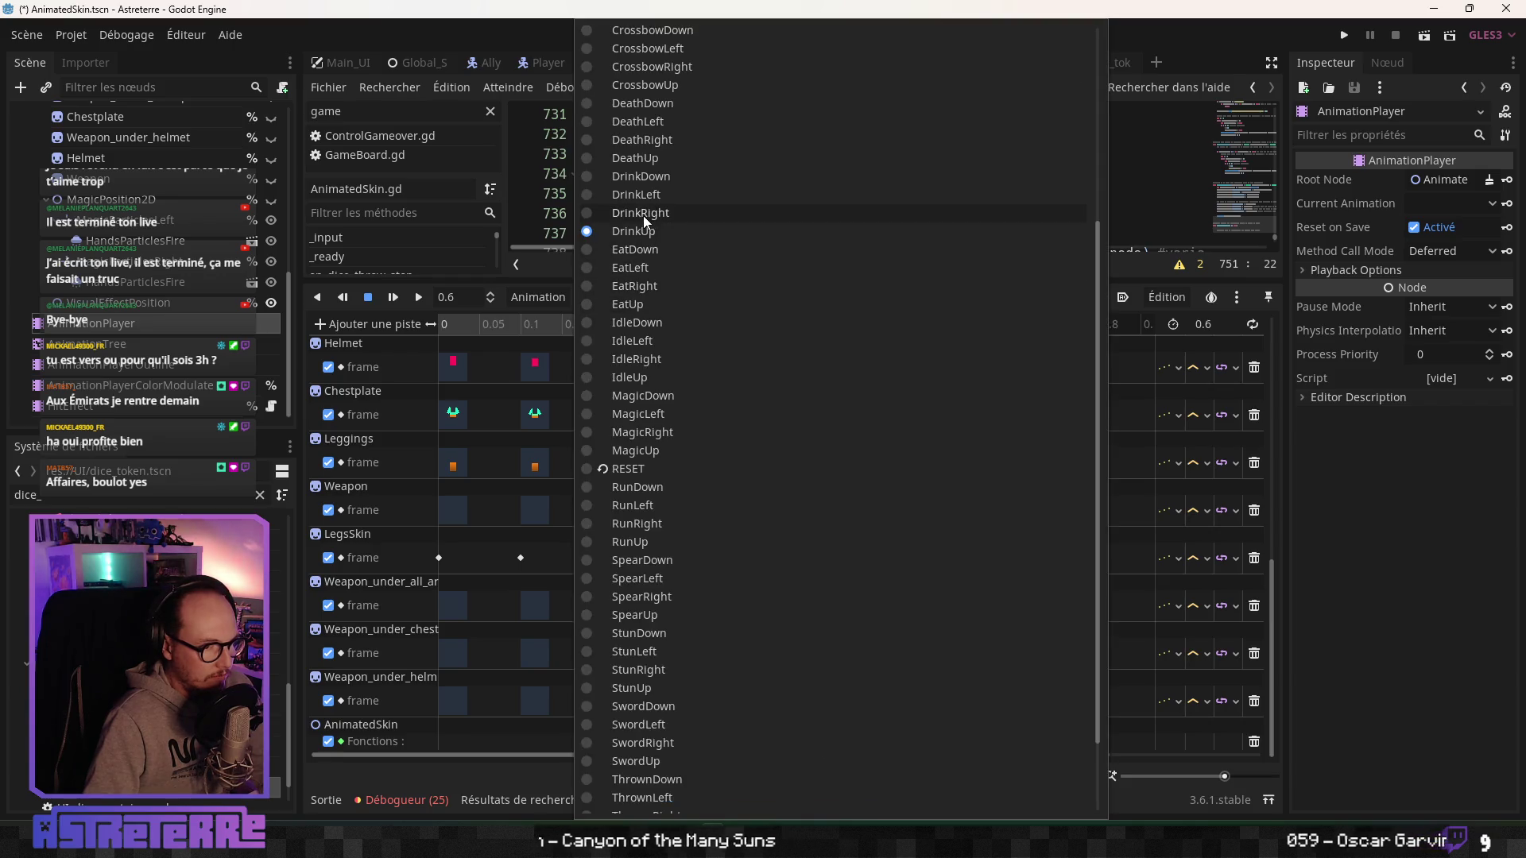
left_click(641, 213)
right_click(931, 746)
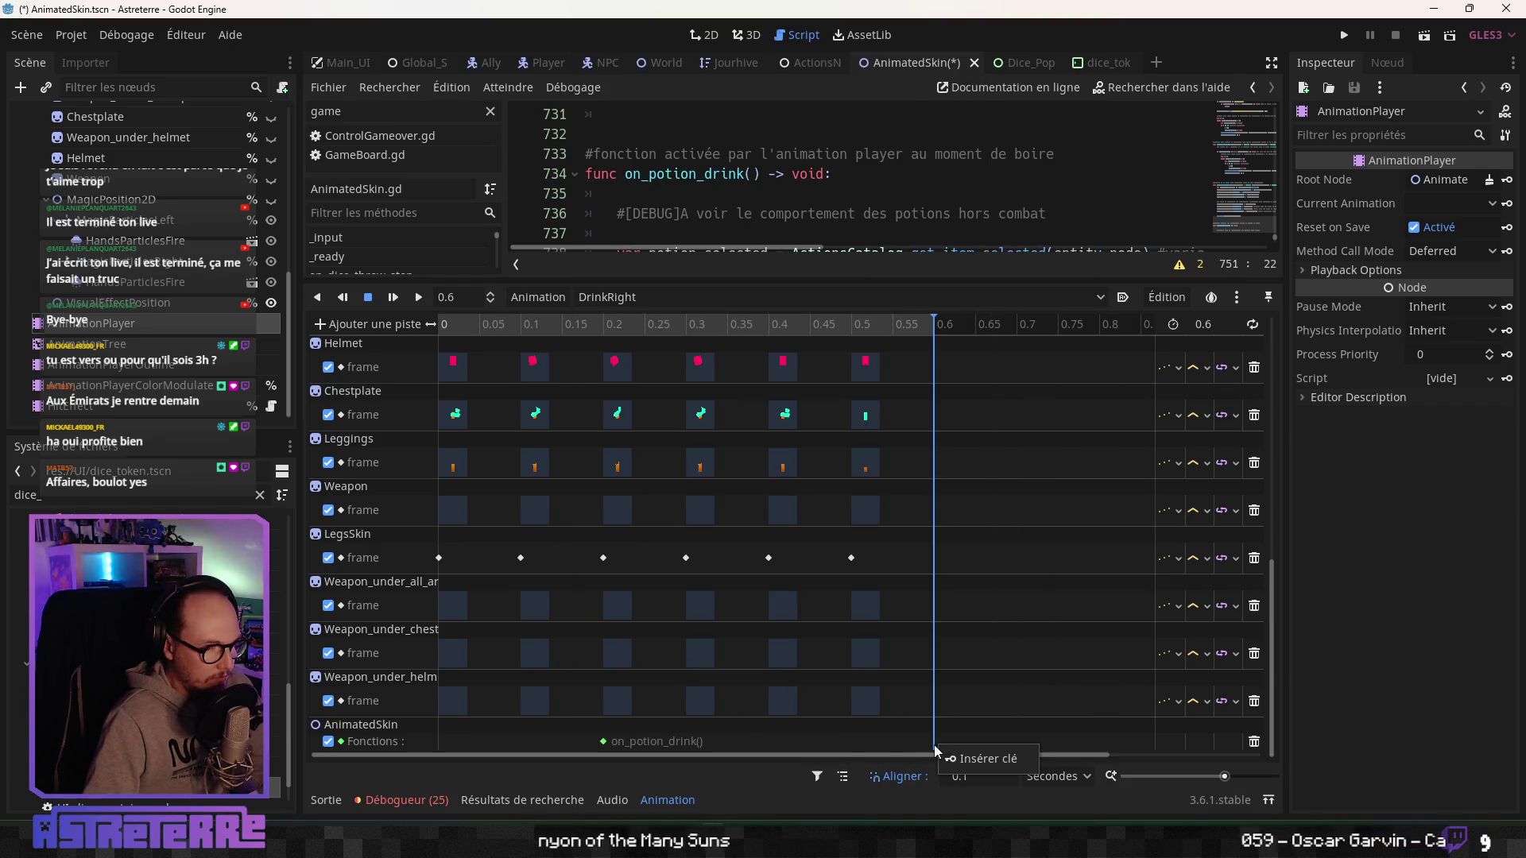
left_click(945, 753)
type("on_pot")
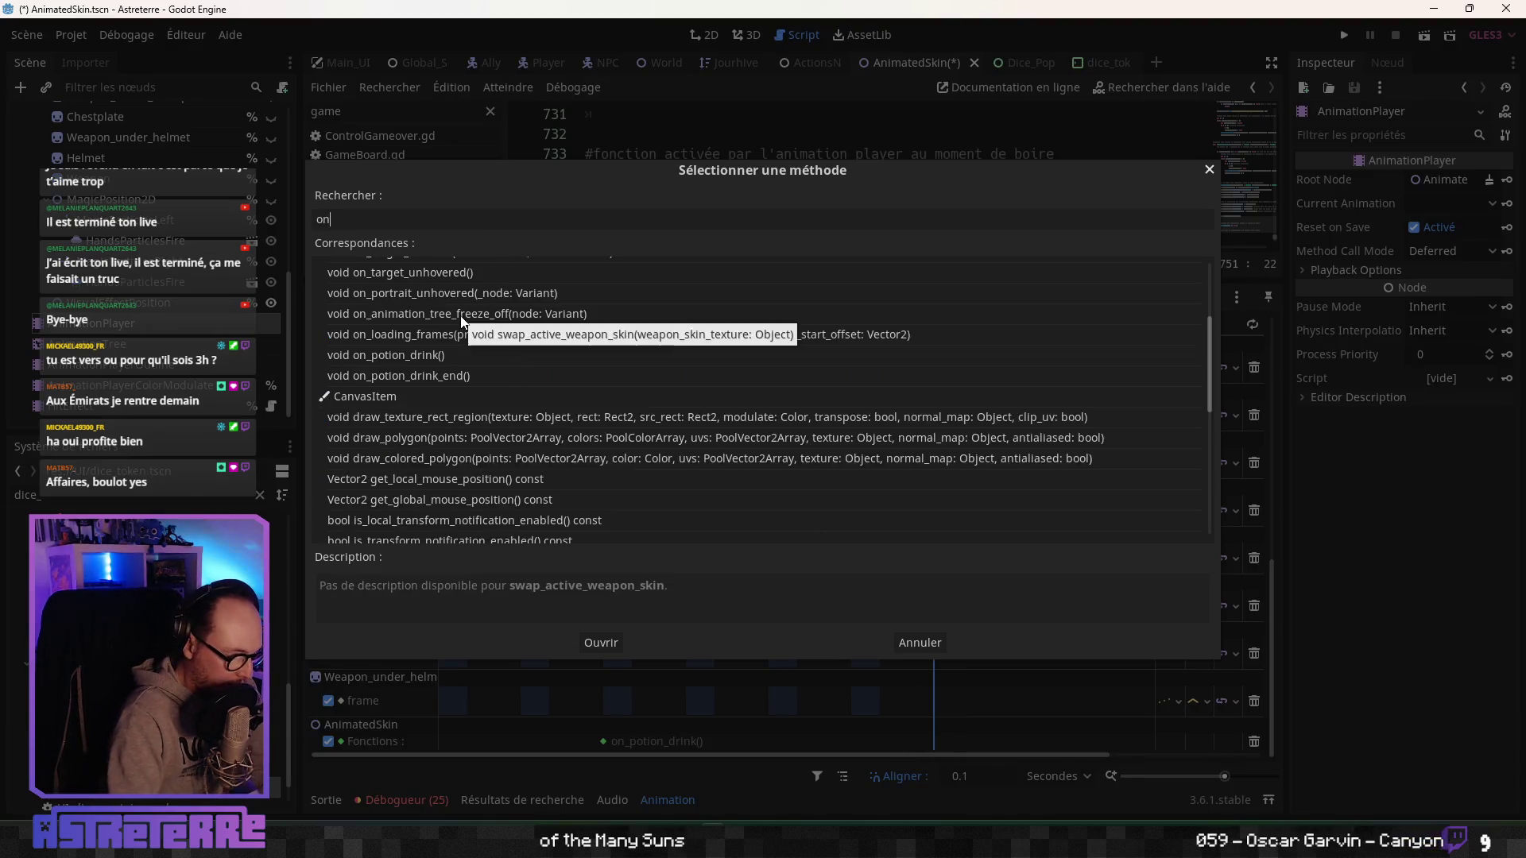
key("Down")
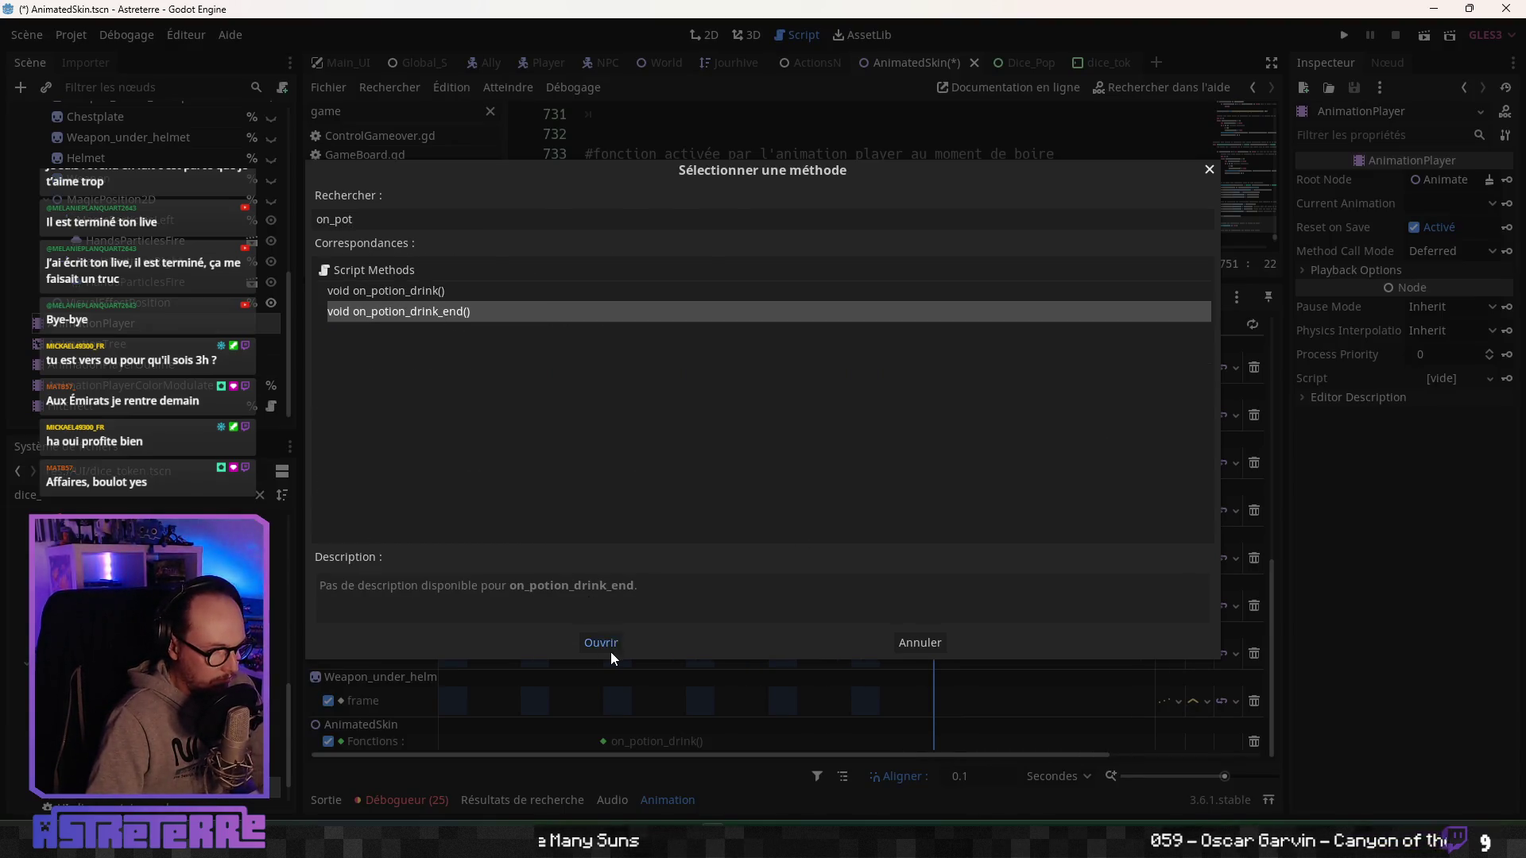
left_click(610, 651)
left_click(785, 297)
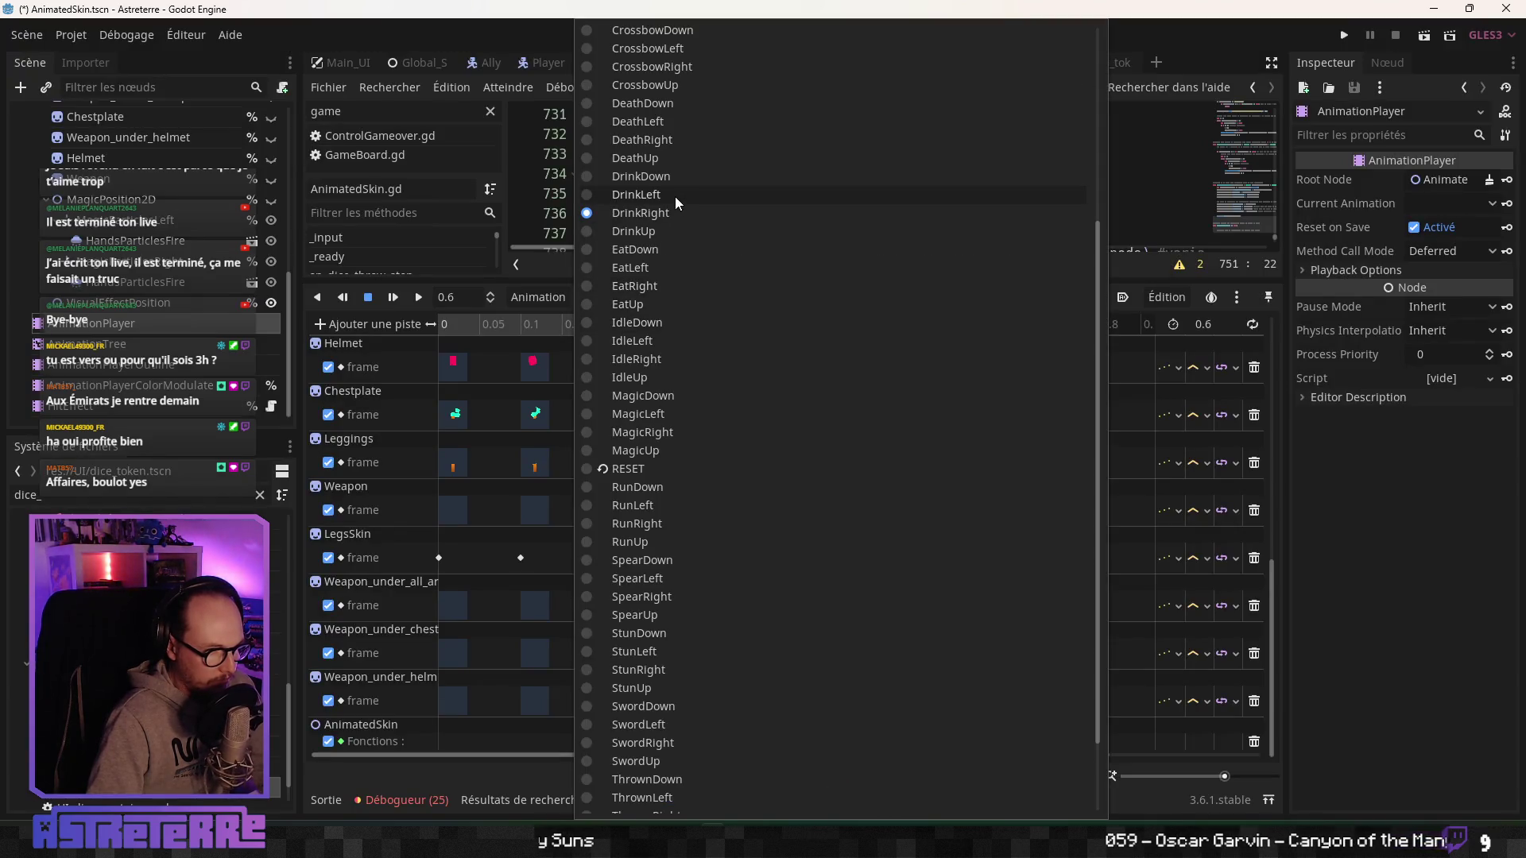
left_click(674, 197)
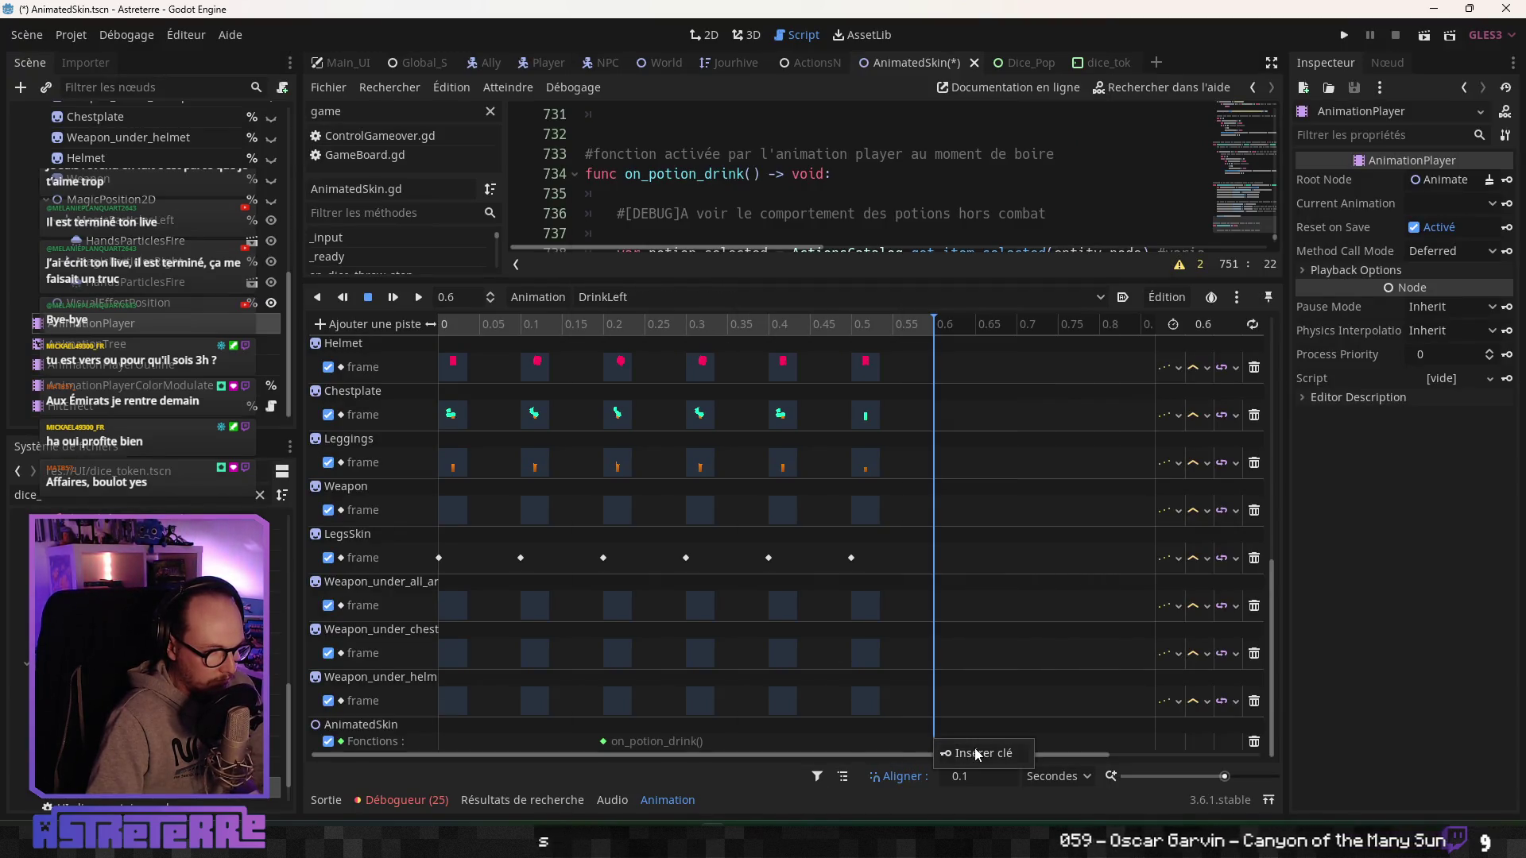
left_click(974, 748)
type("on_potion")
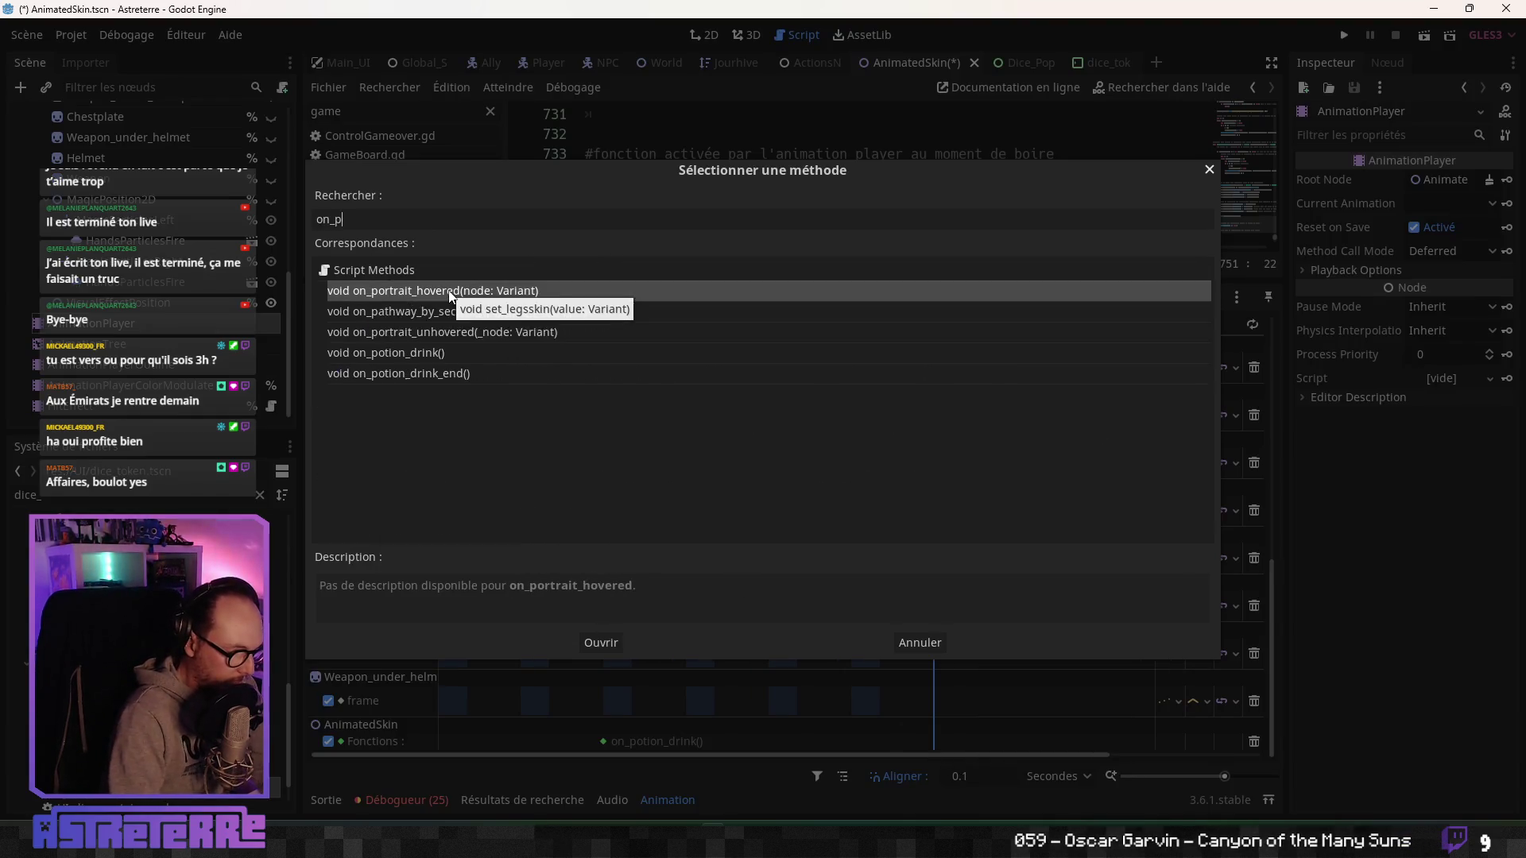
key("Down")
left_click(612, 643)
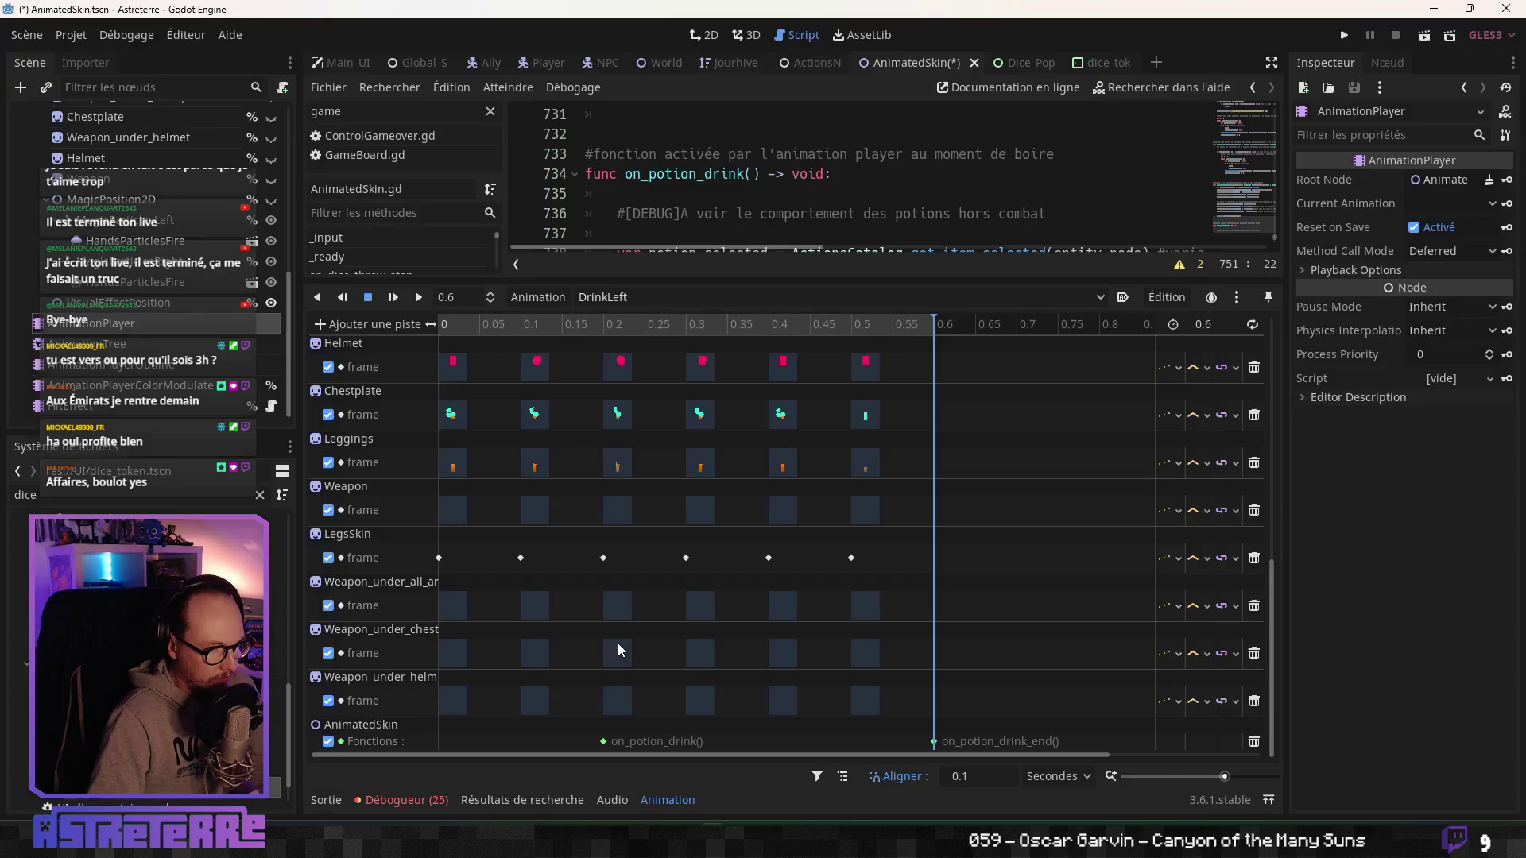
Add the on_potion_drink_end() call key to DrinkDown and launch the game.
left_click(832, 299)
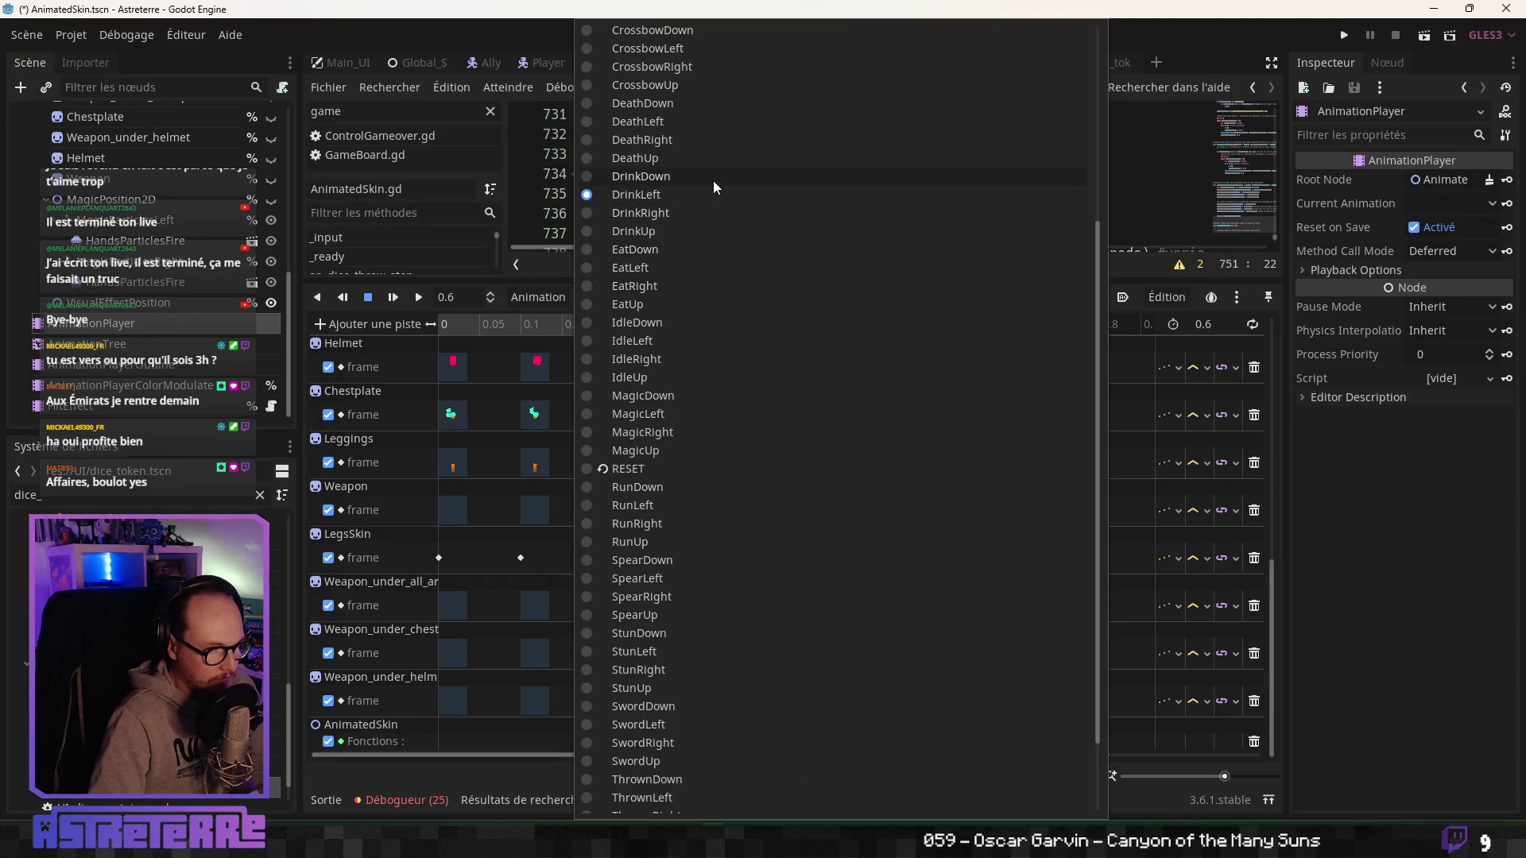
left_click(713, 178)
right_click(933, 741)
left_click(964, 747)
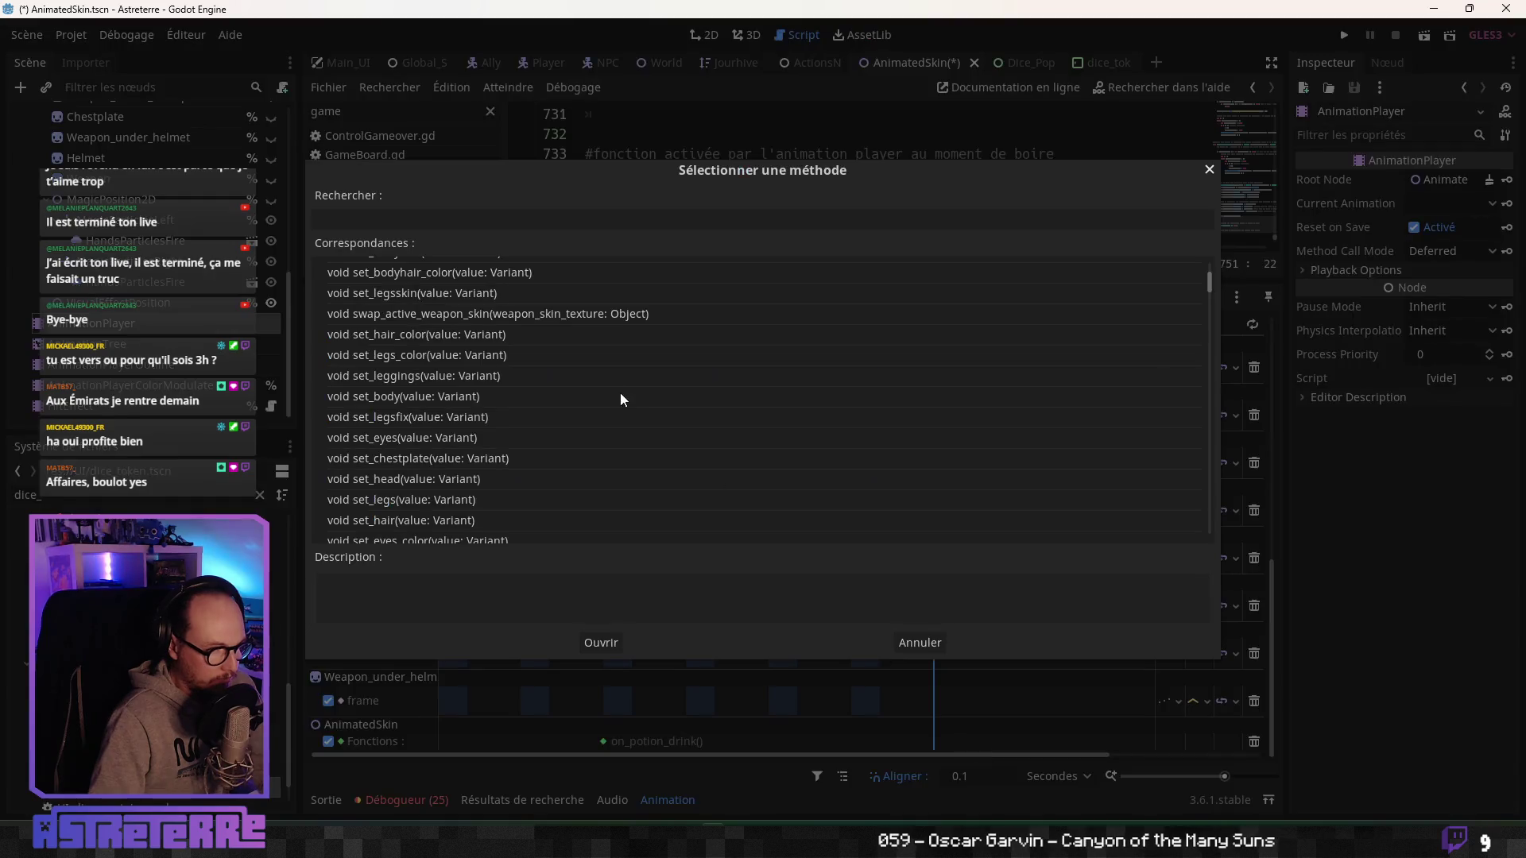
type("on_pot")
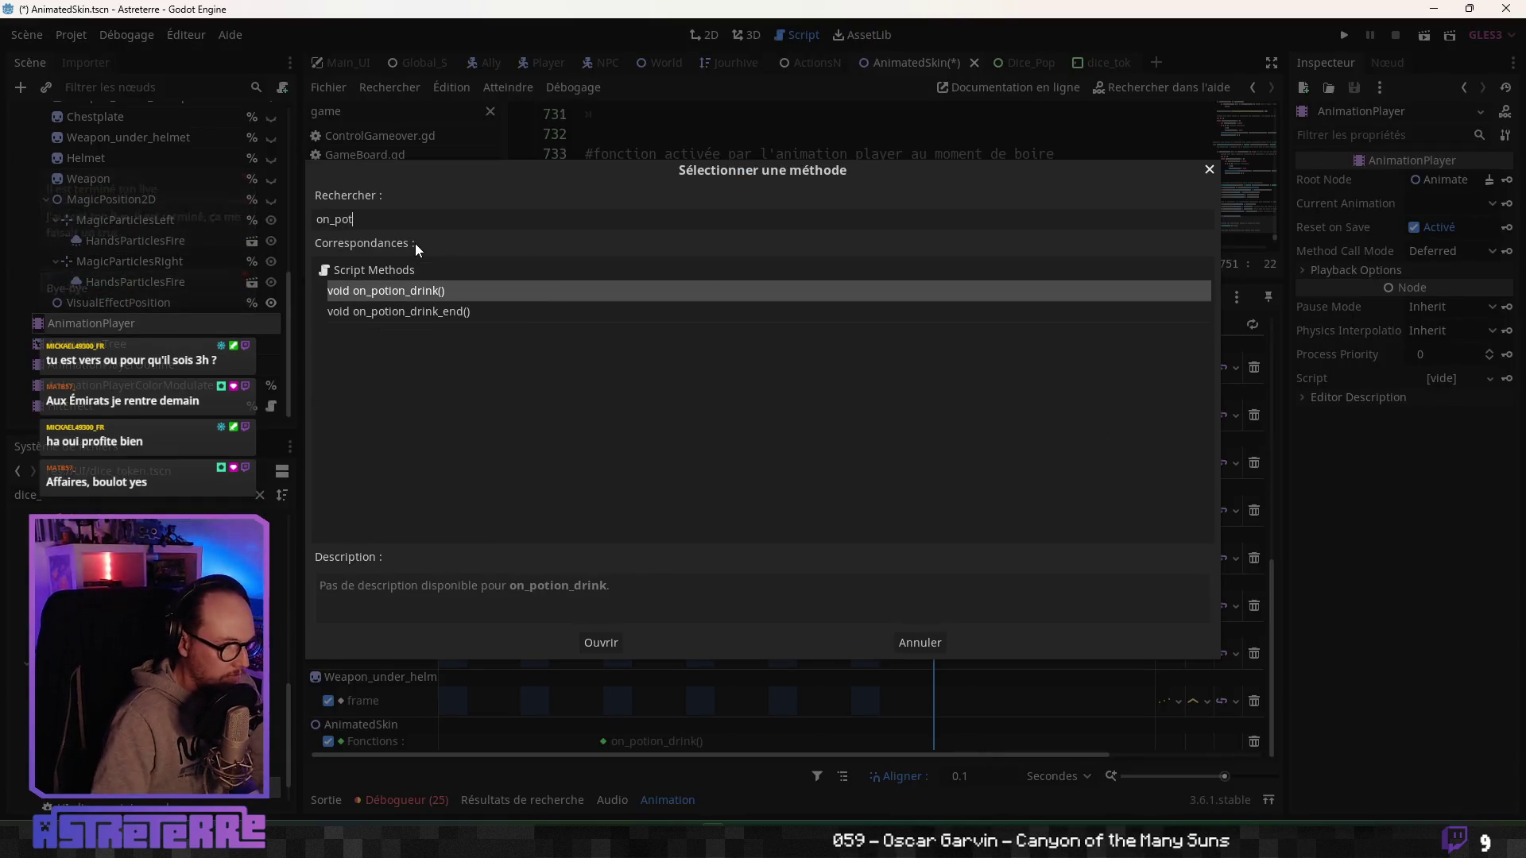
left_click(436, 311)
left_click(604, 642)
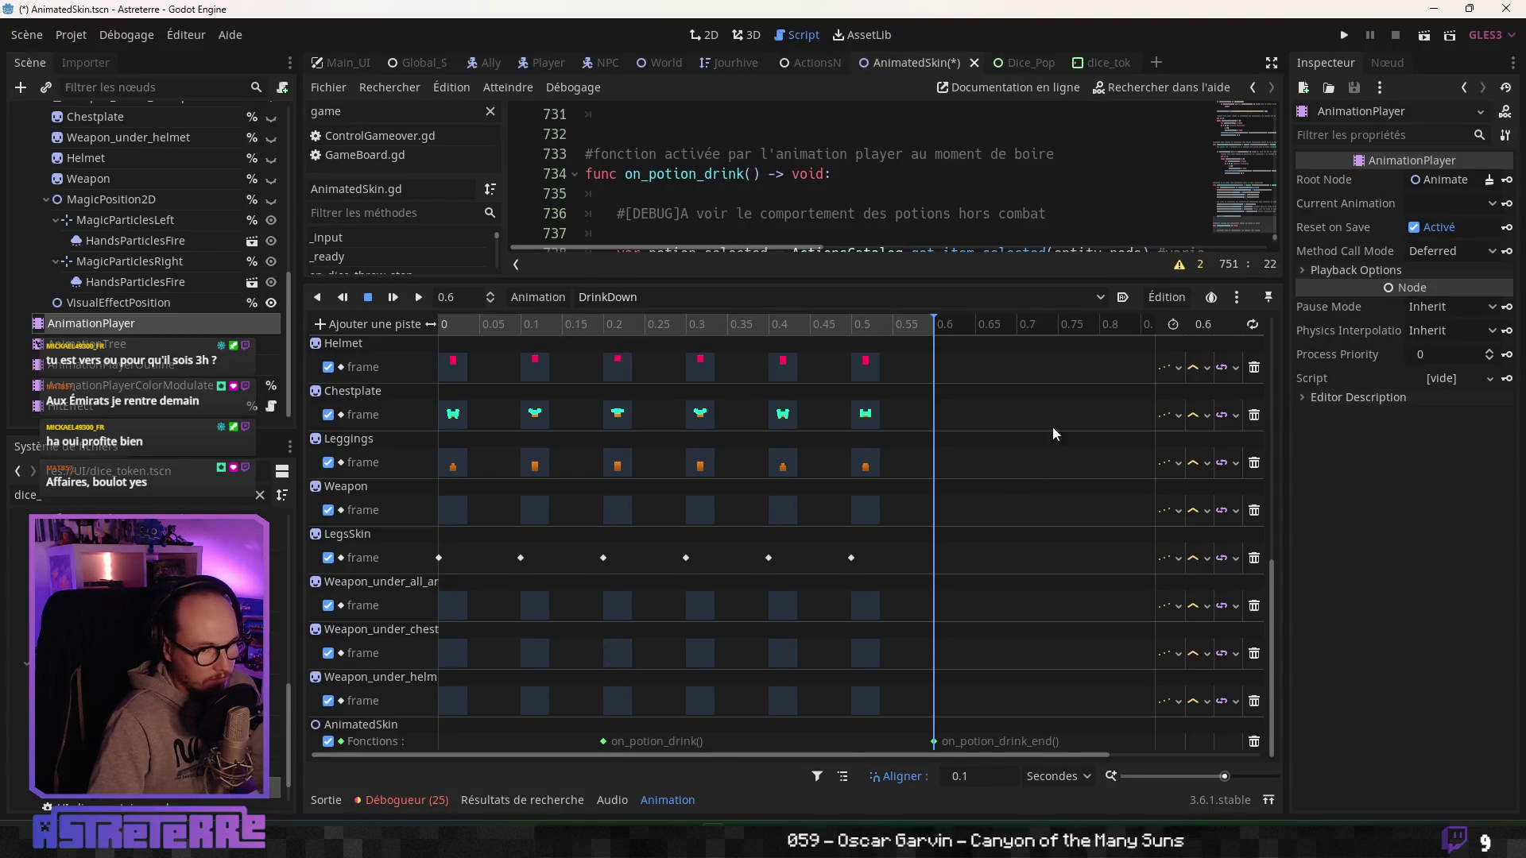
left_click(1346, 37)
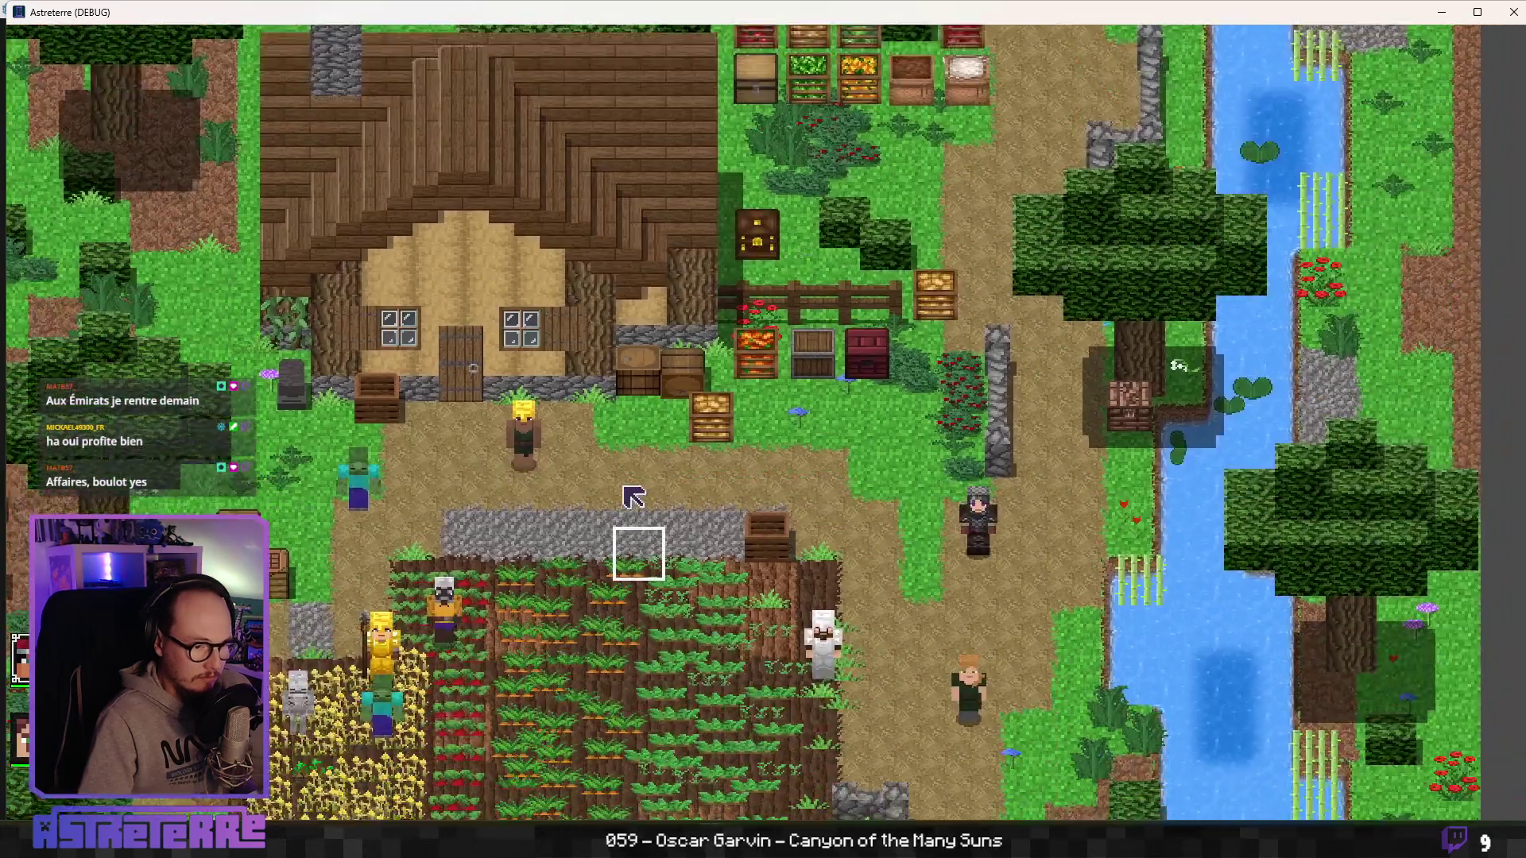
Check the inventory, end Rose's turn, pan the map left, and drink the potion on your unit.
key("i")
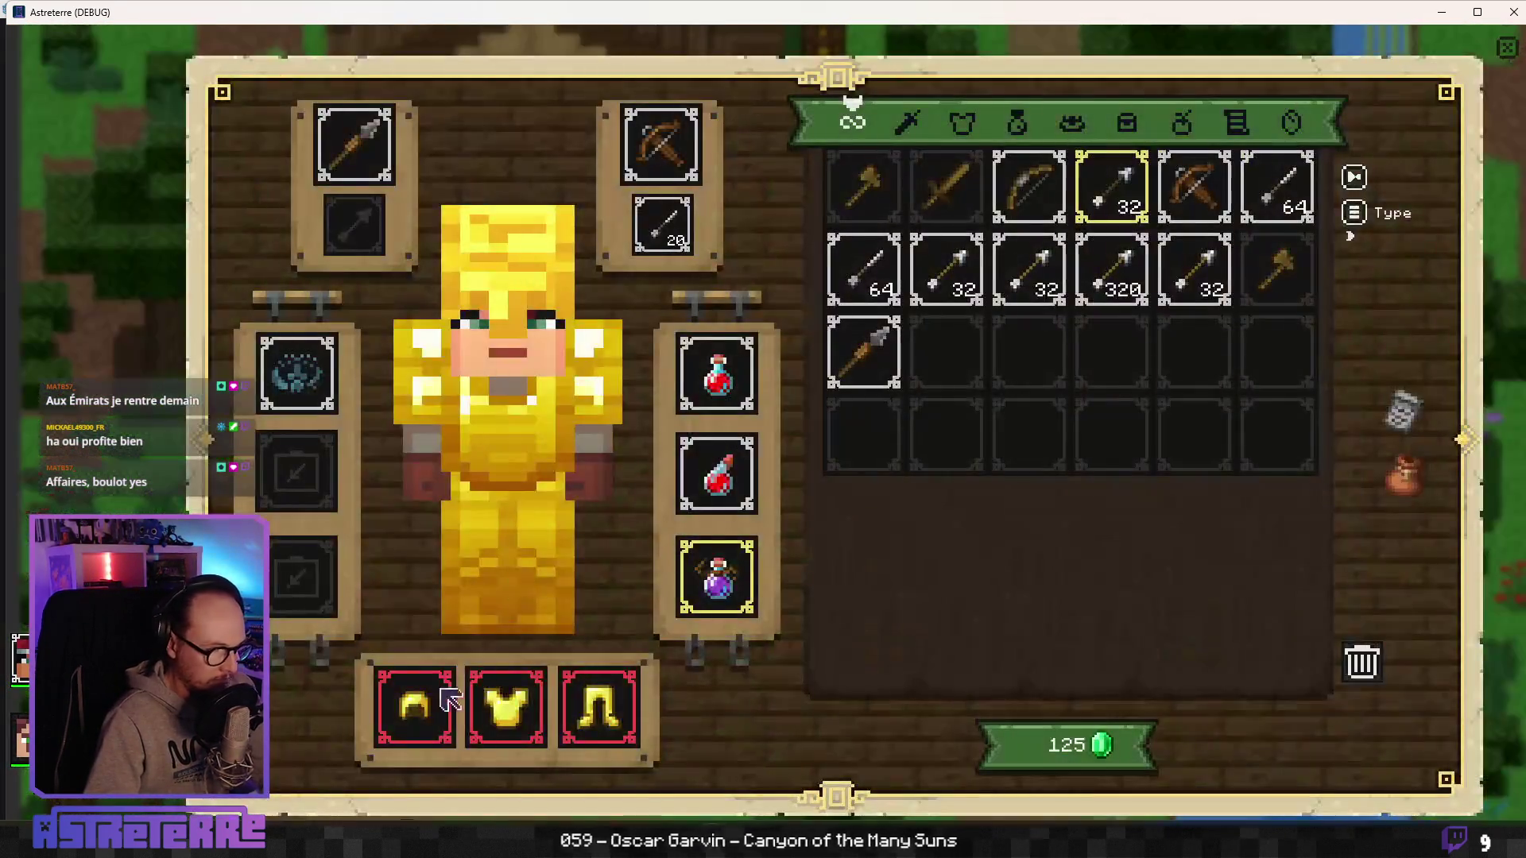
key("Escape")
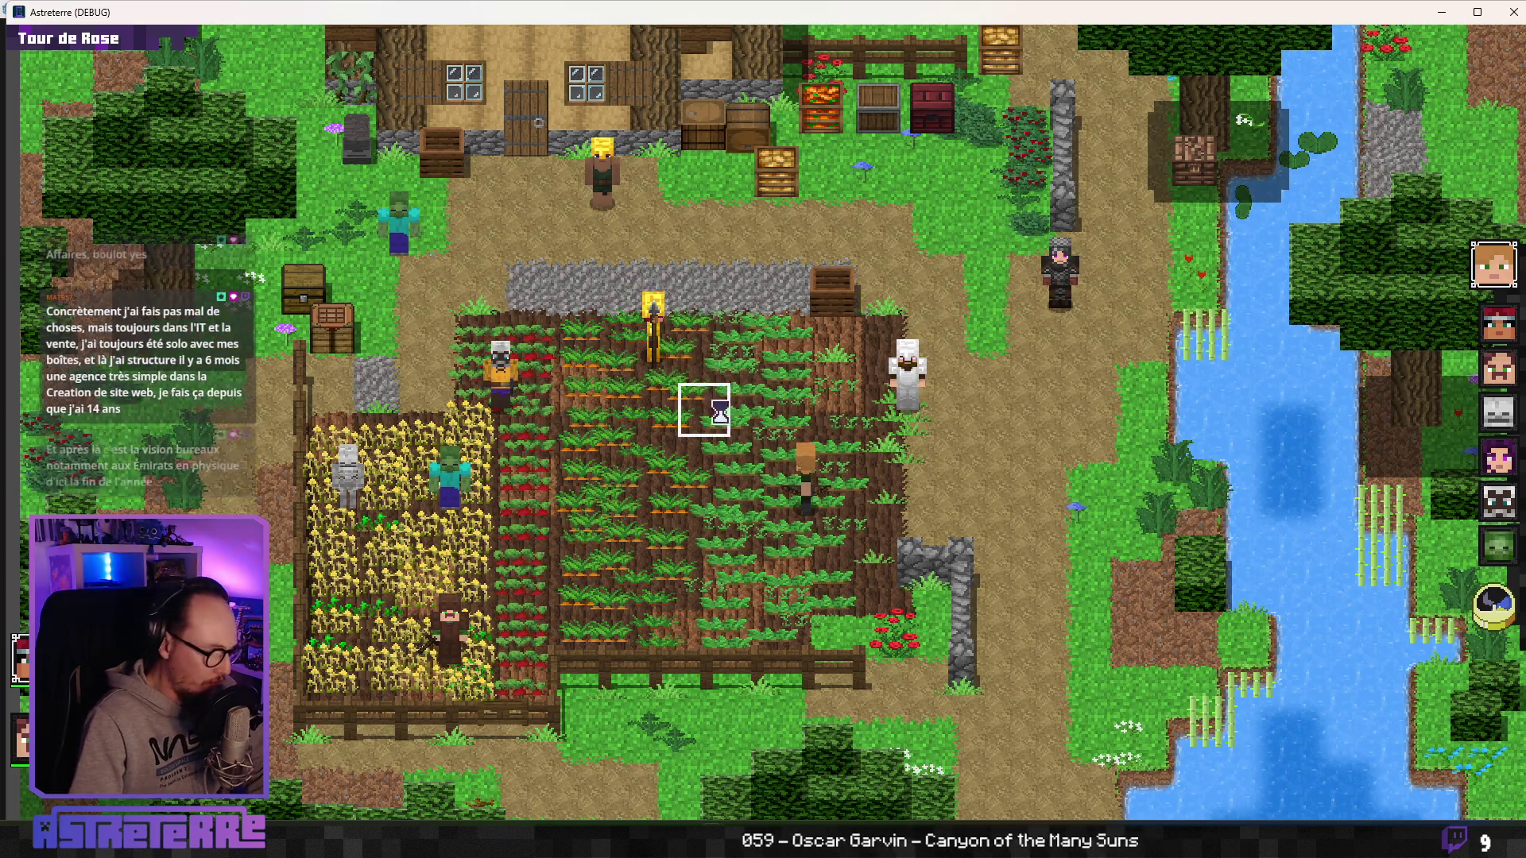
left_click(1497, 616)
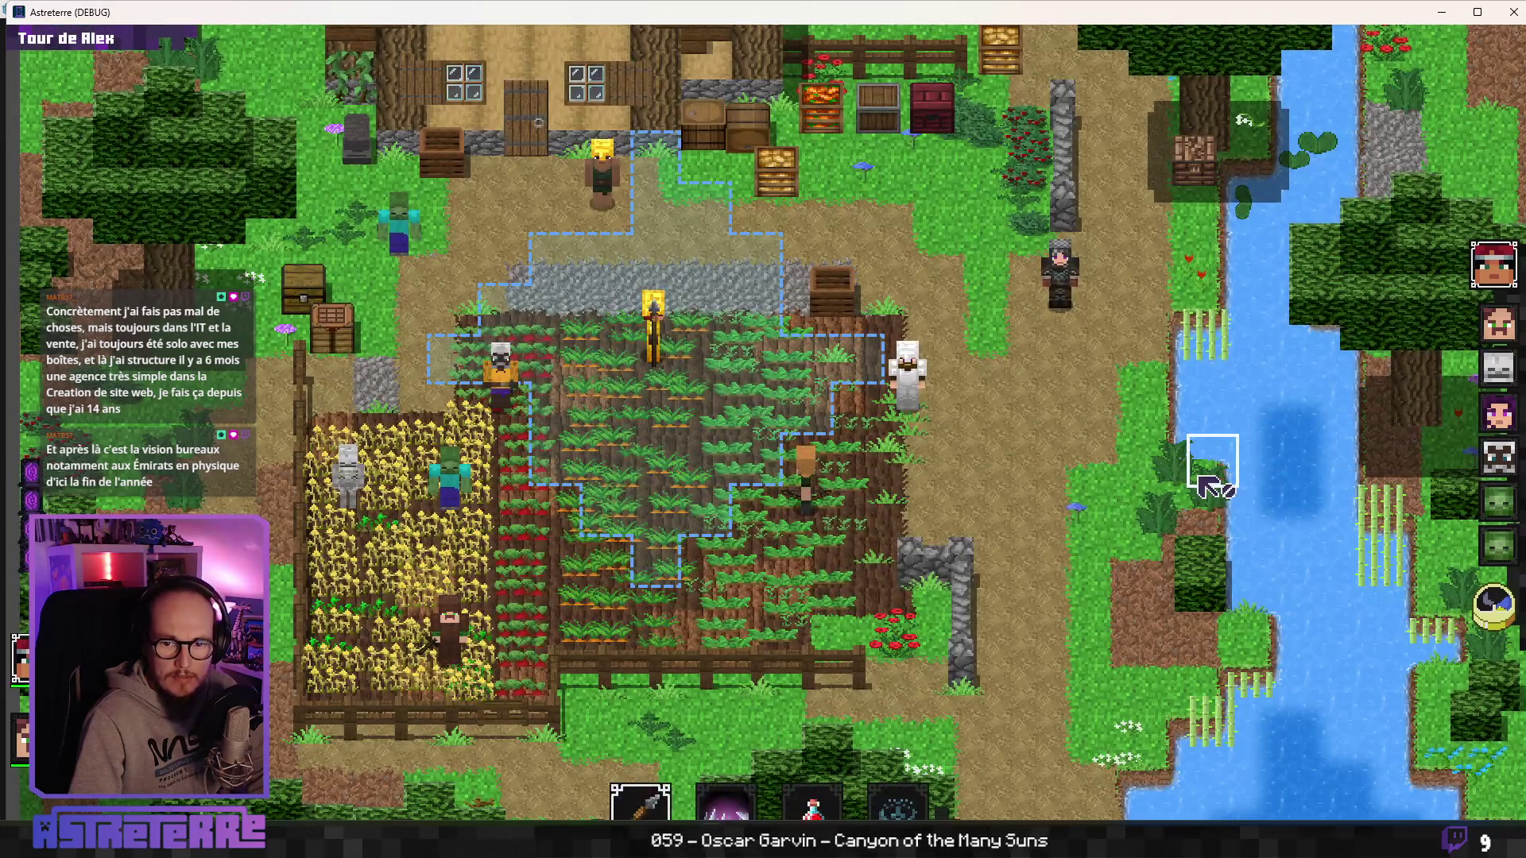
left_click_drag(1123, 482, 988, 496)
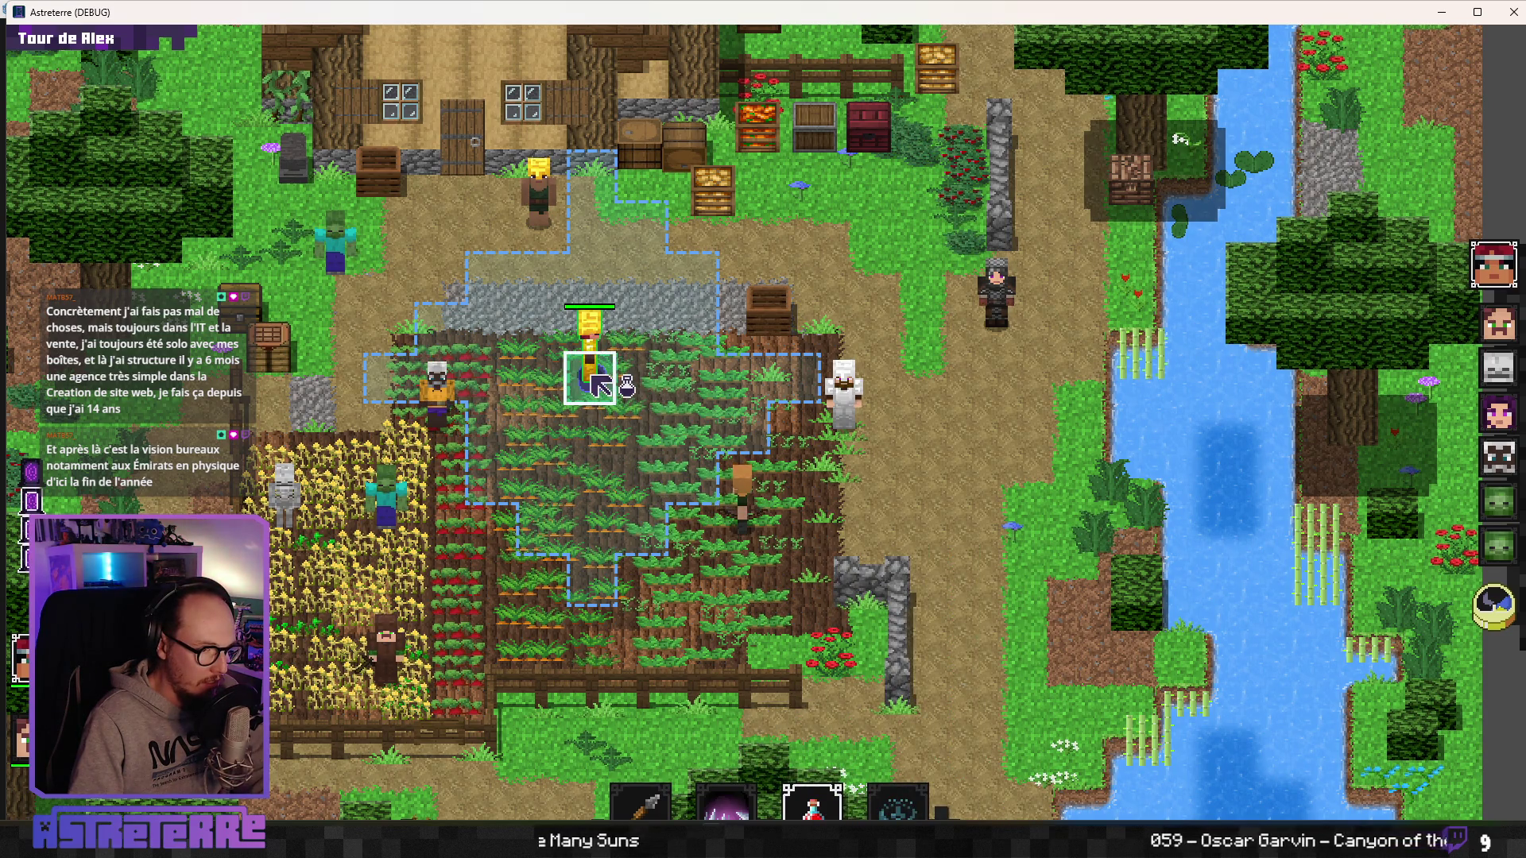
left_click(592, 380)
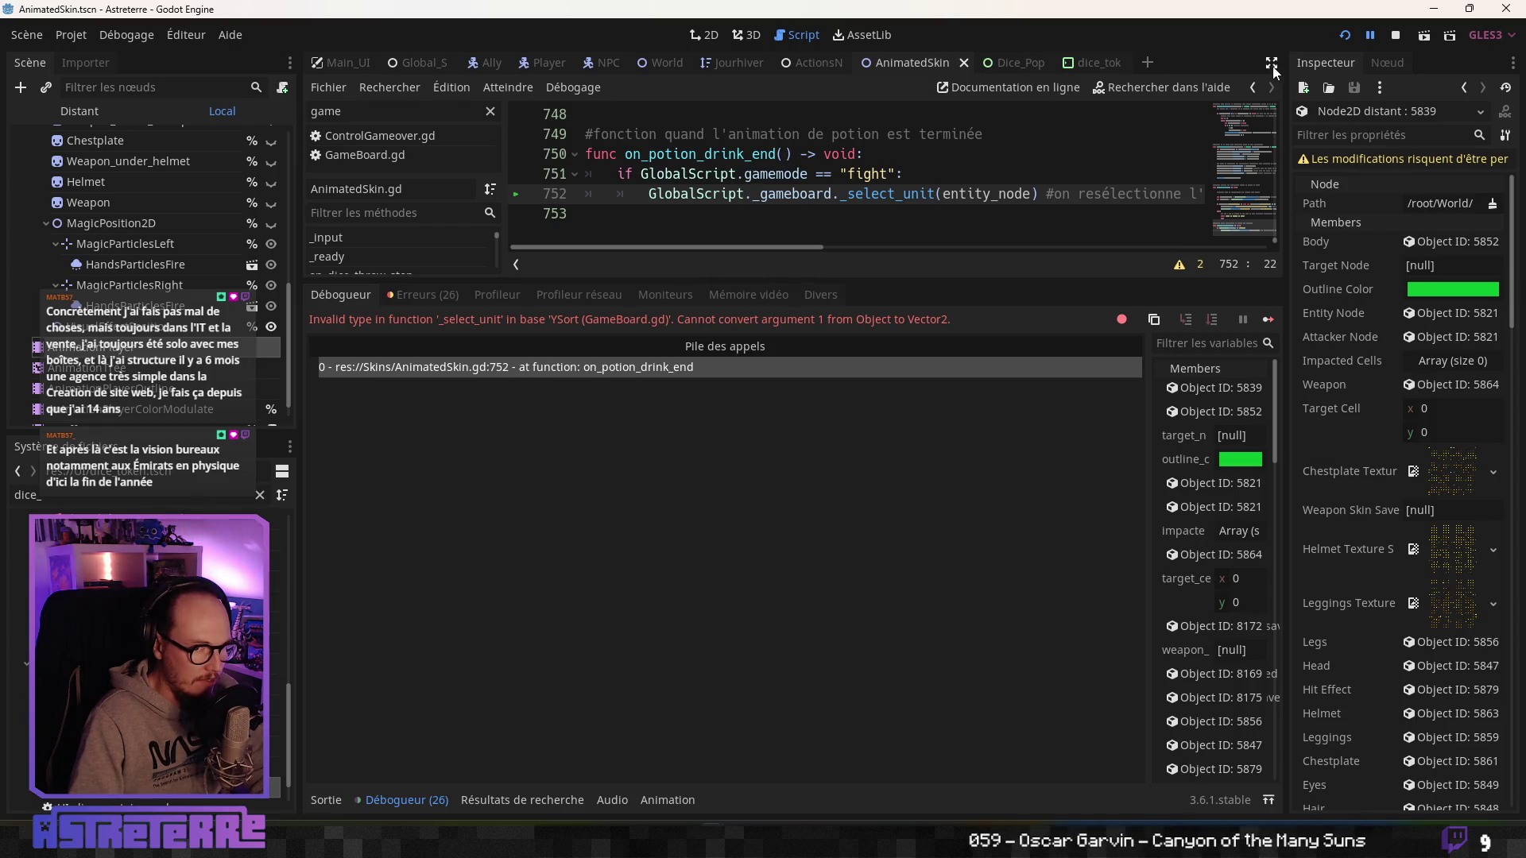
Change line 752's _select_unit argument to entity_node.cell, then stop, save and relaunch the game.
left_click_drag(907, 279, 871, 636)
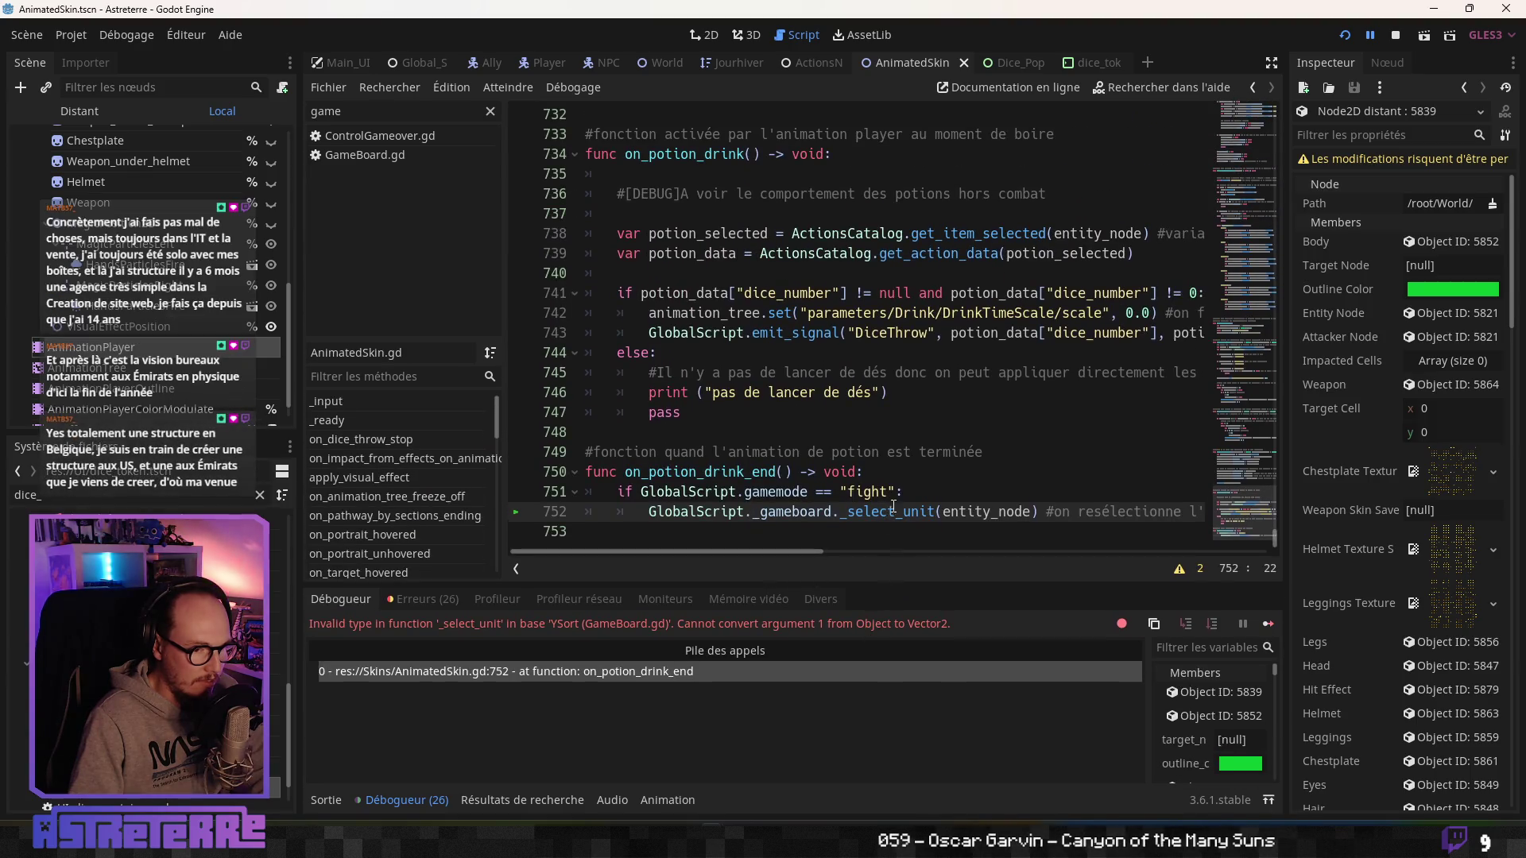
left_click(976, 511)
mouse_move(980, 506)
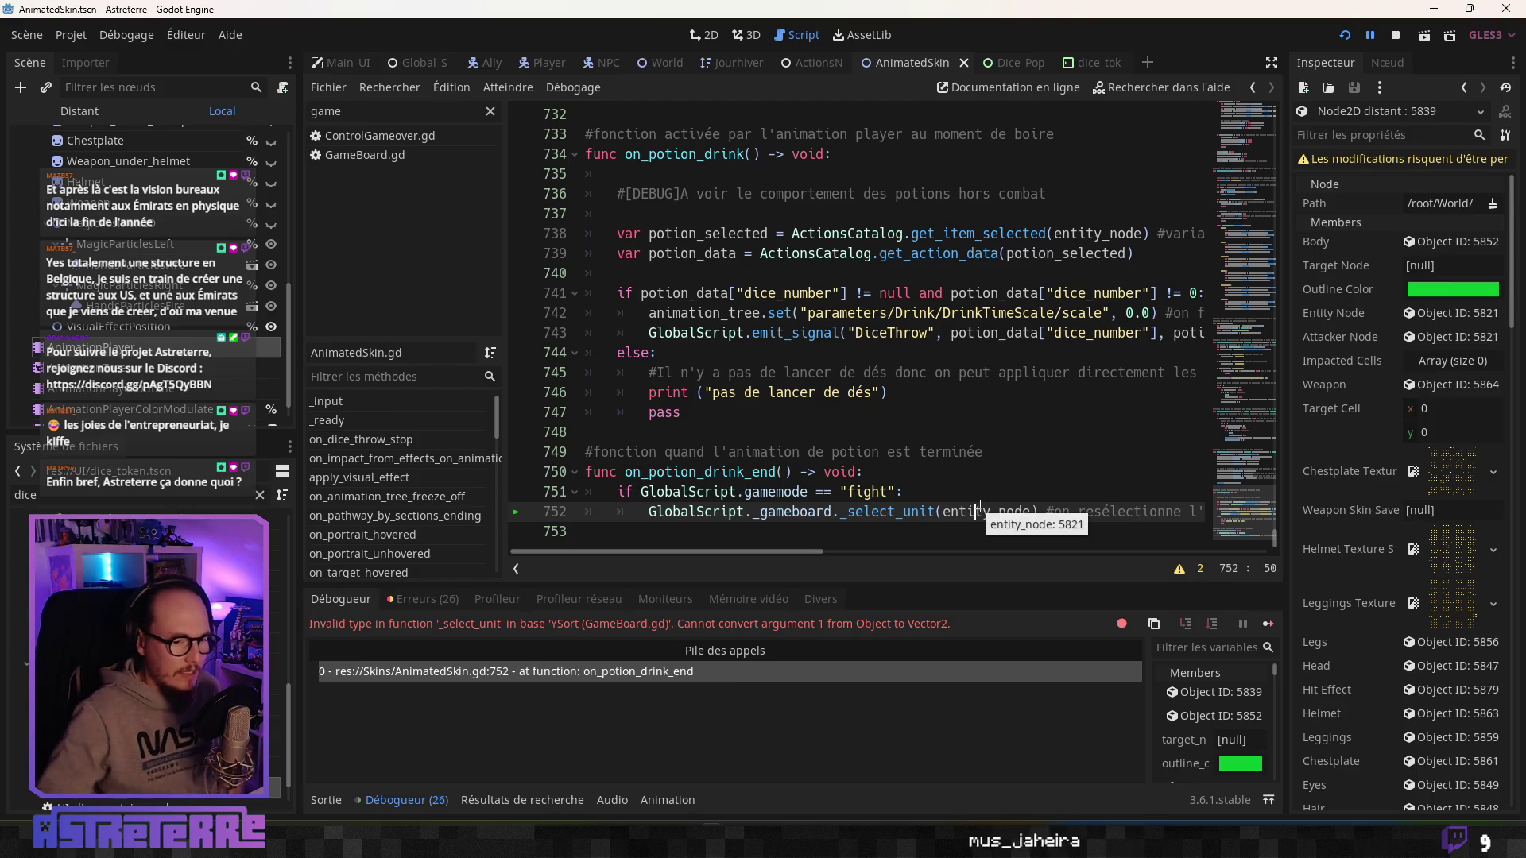
key("Right")
key("Right")
key("Right")
type(".")
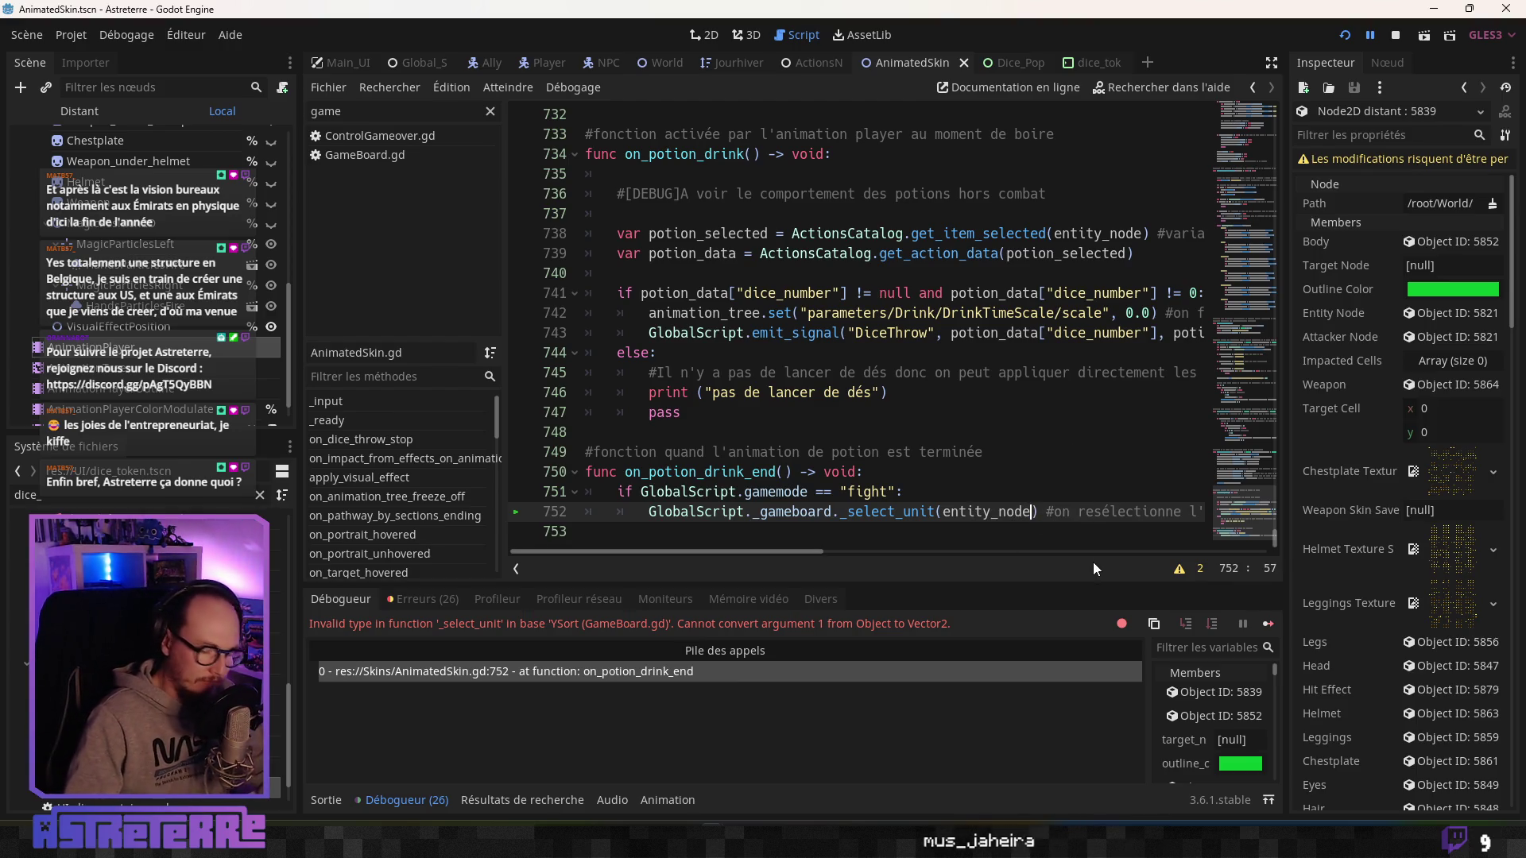
type("cell")
left_click(1074, 458)
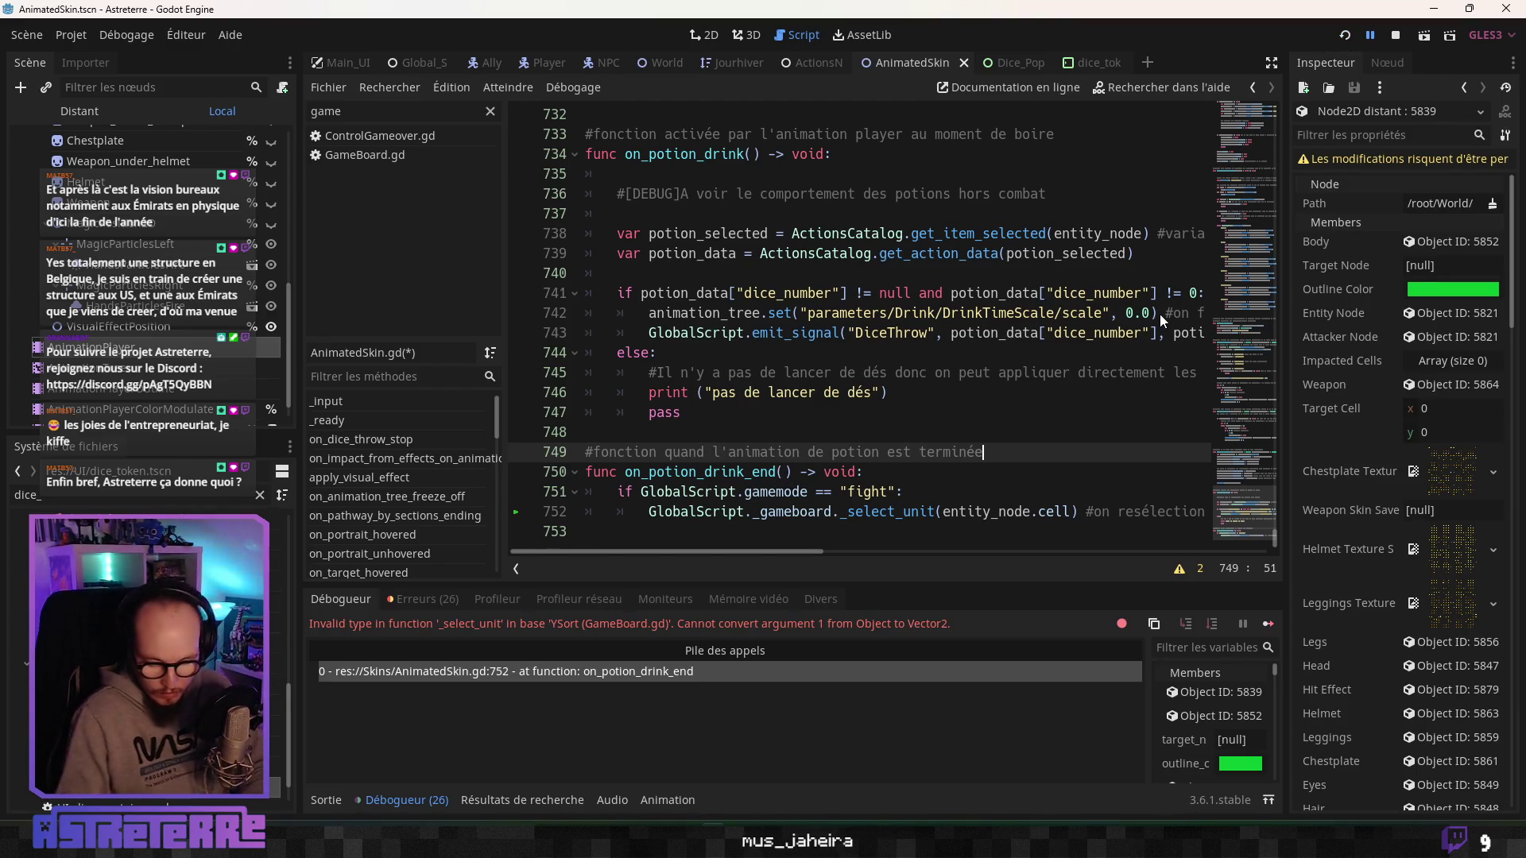
key("F8")
key("ctrl+s")
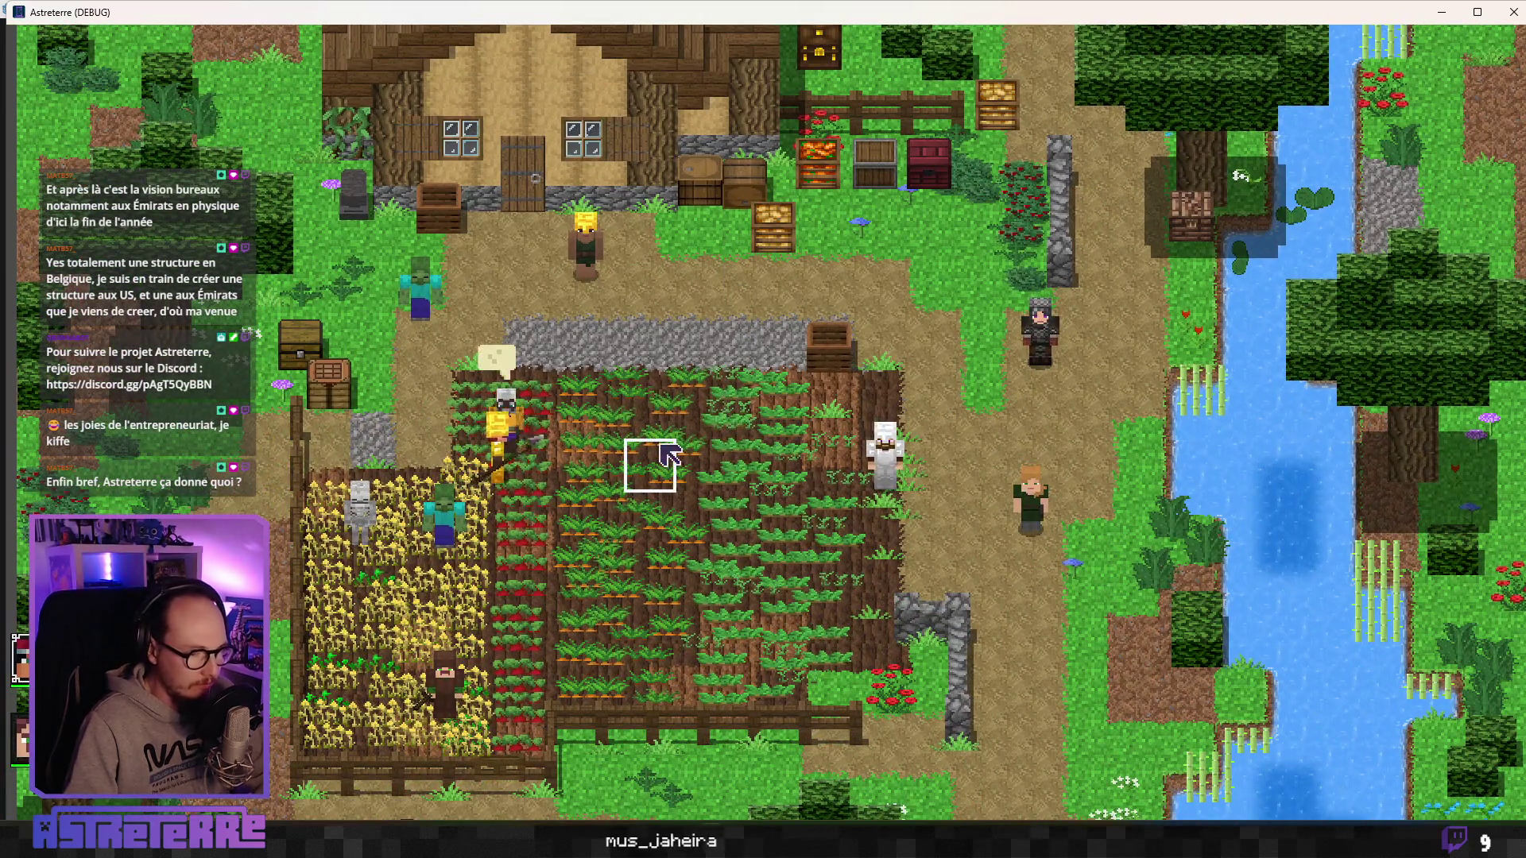
End placement, use the potion on the white-armored ally, and move the unit one tile down.
left_click(670, 455)
key("i")
key("i")
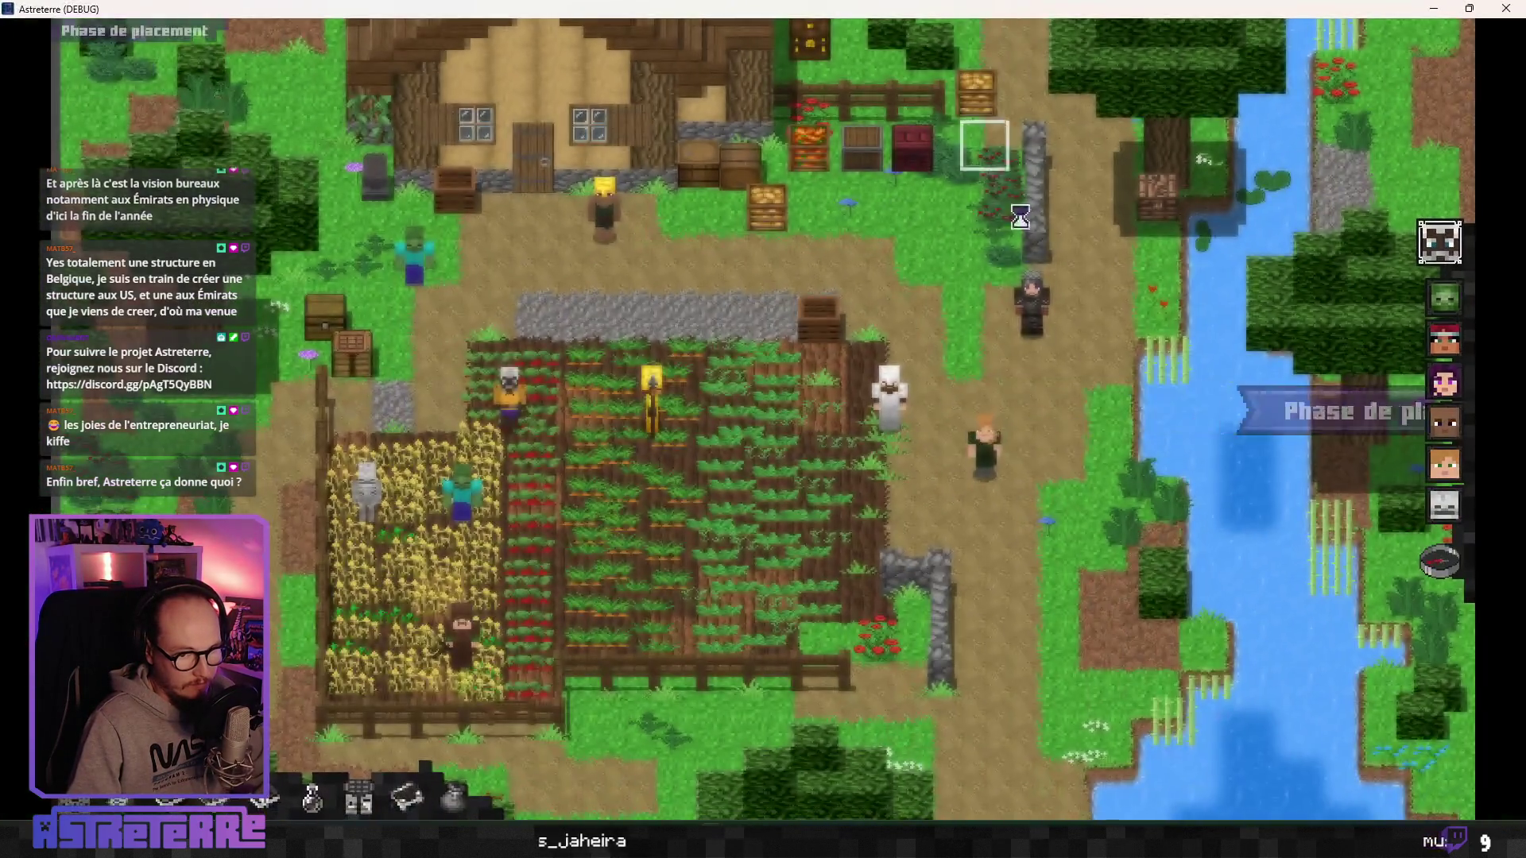
left_click(1443, 559)
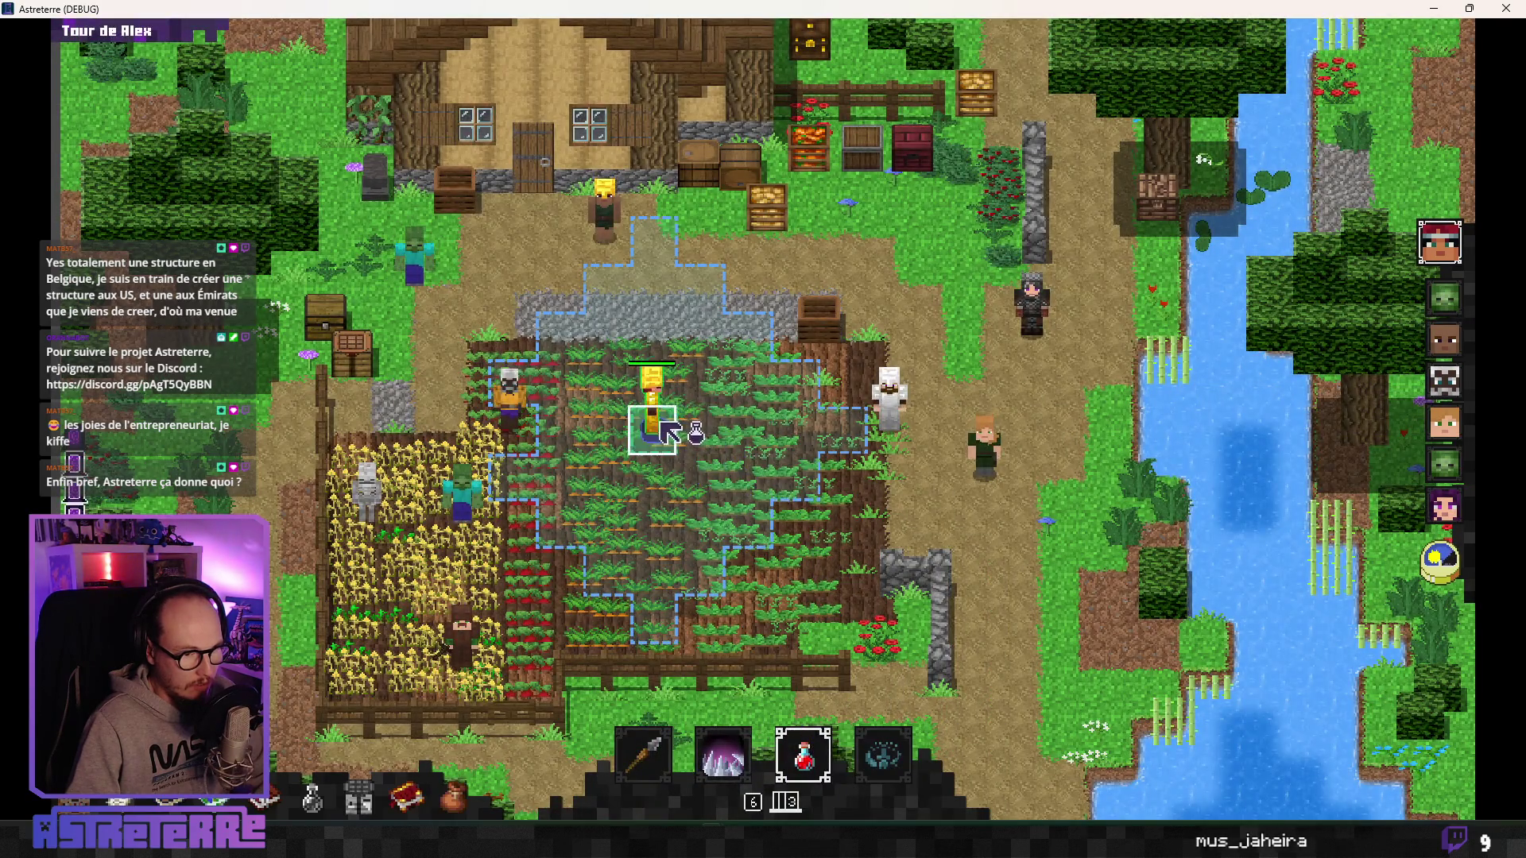
left_click(886, 433)
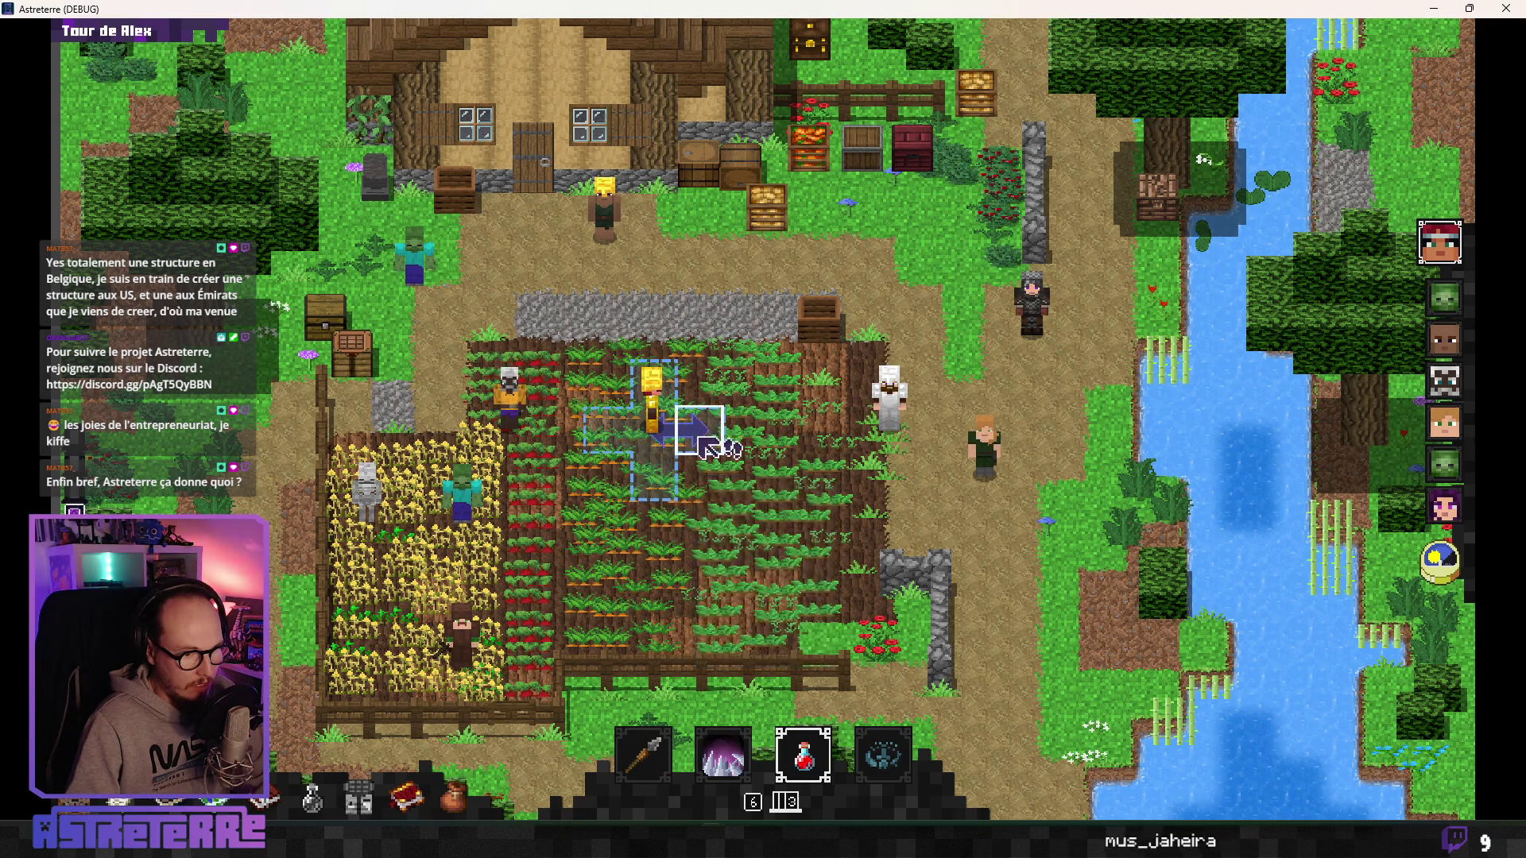
left_click(668, 488)
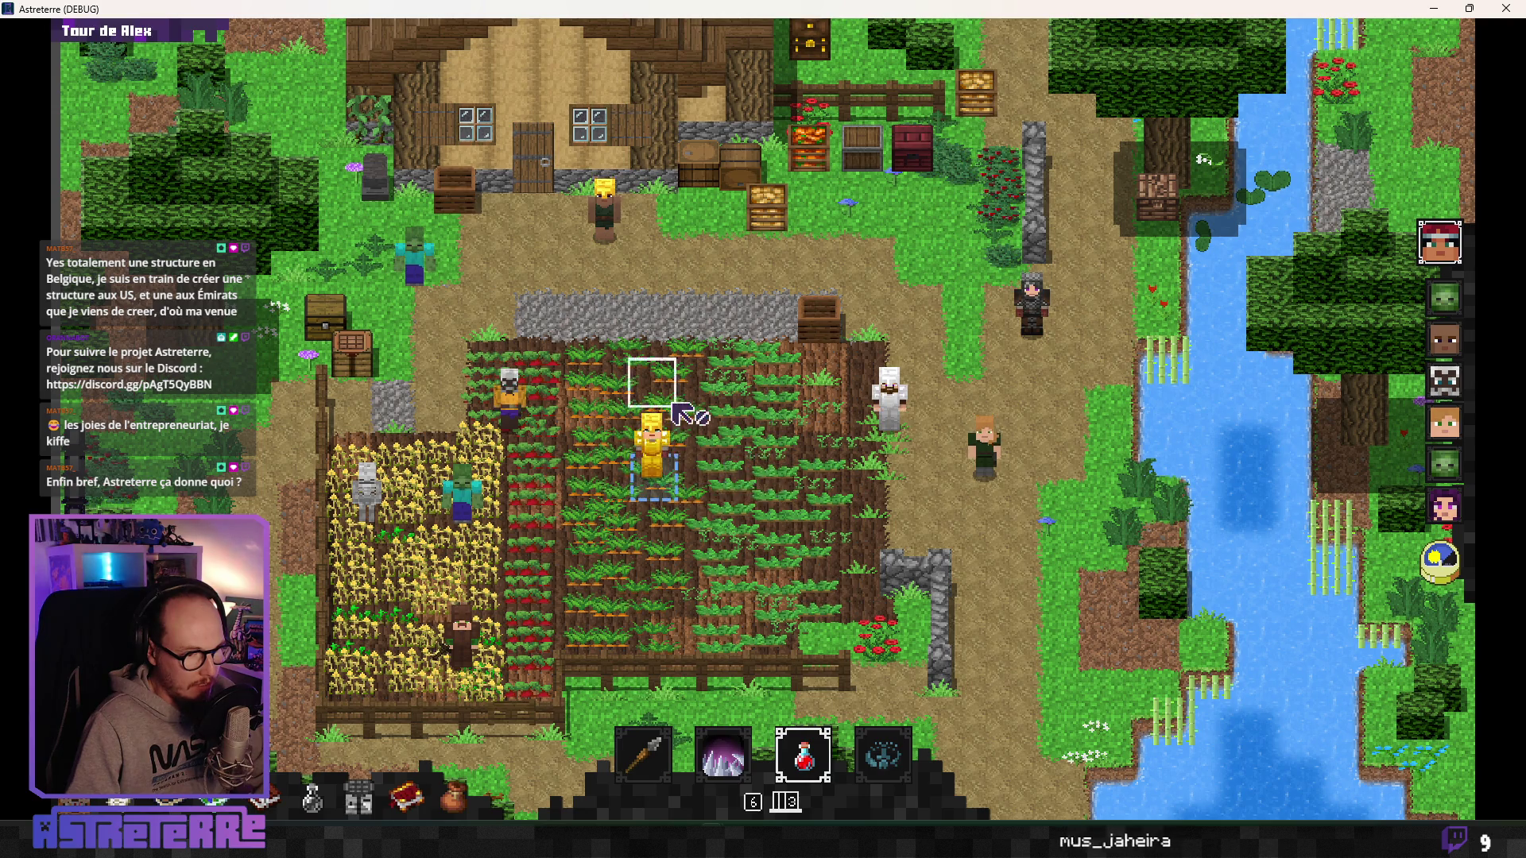
mouse_move(819, 763)
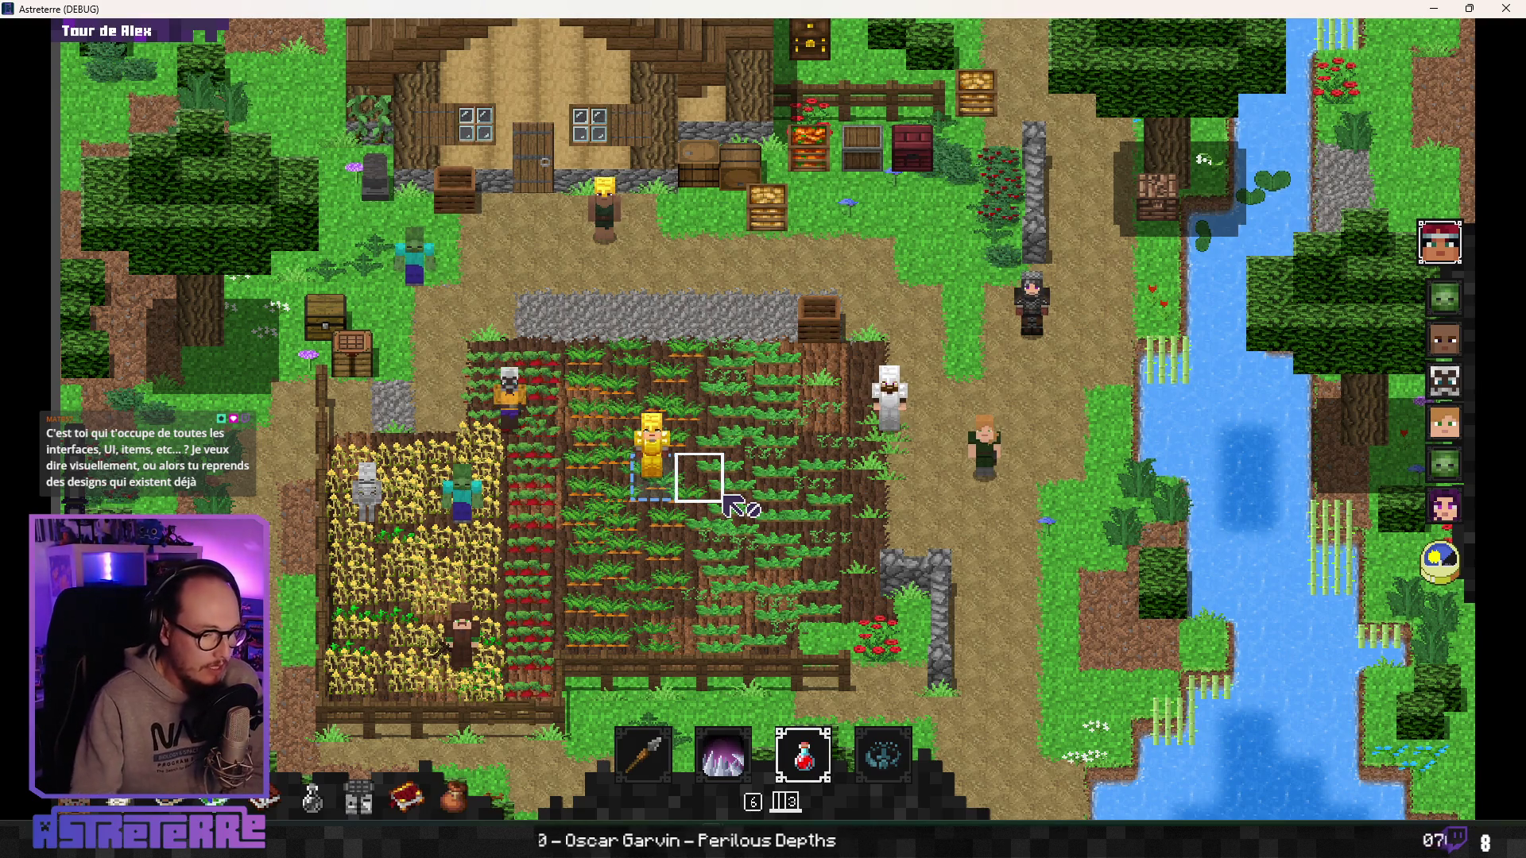
left_click(723, 755)
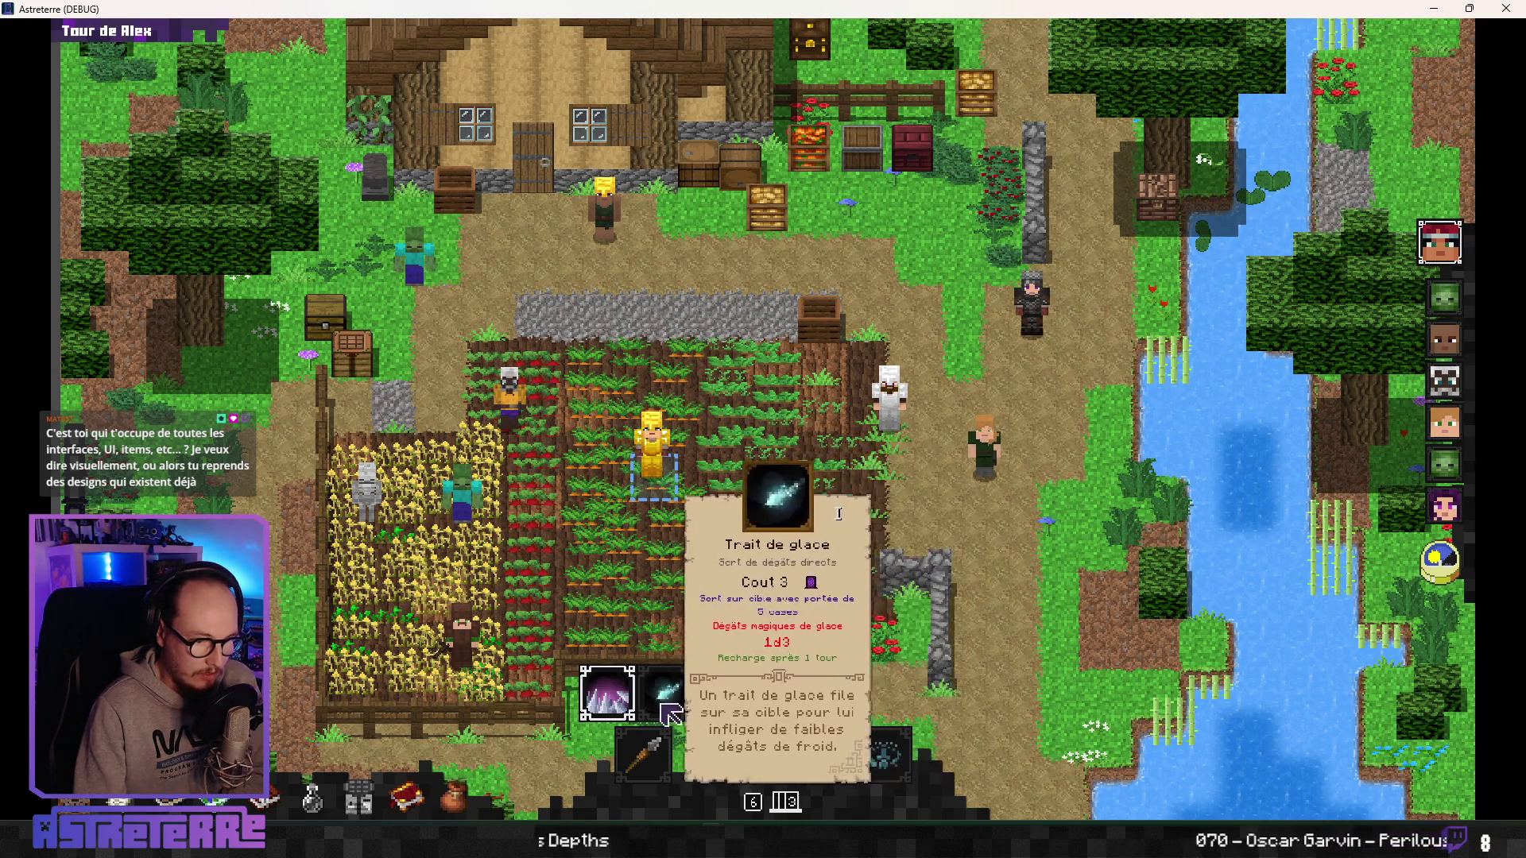
left_click(668, 710)
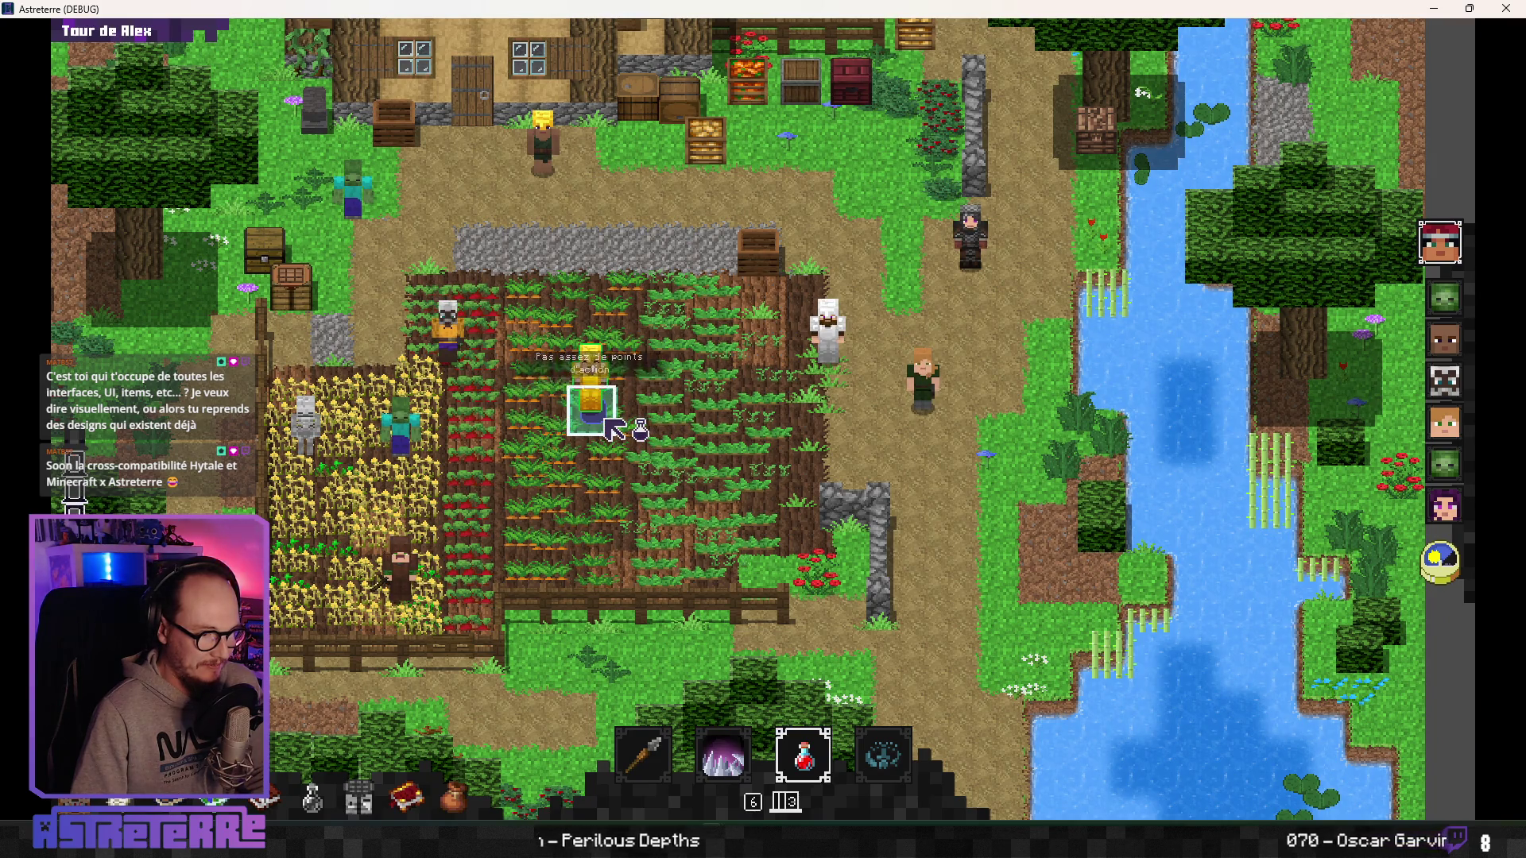
Close the game, hide the side panels, and insert blank lines before the else branch near line 744.
left_click(1506, 9)
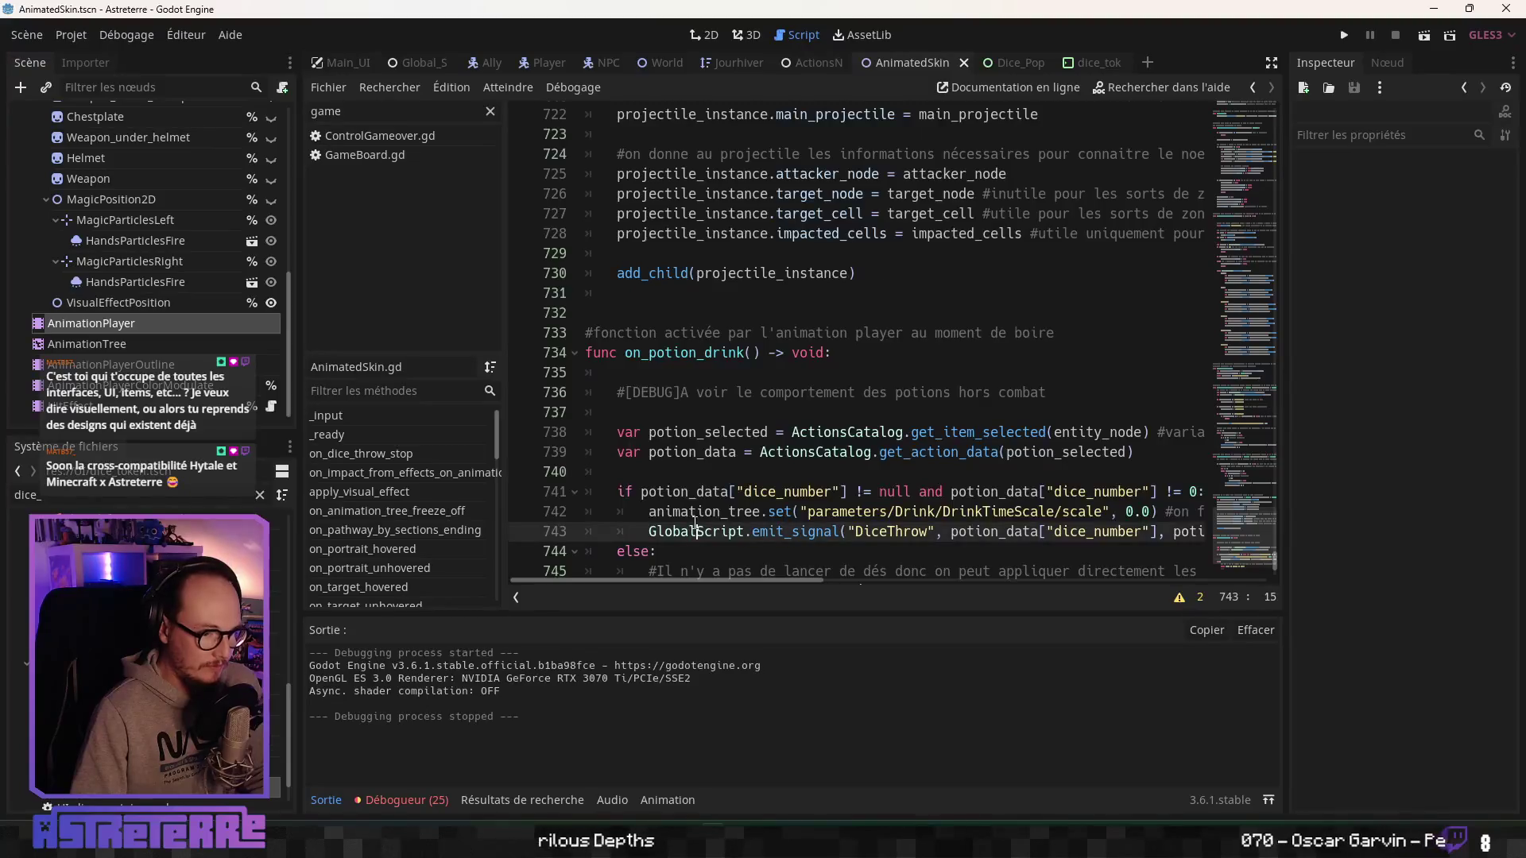
left_click(699, 412)
left_click(752, 493)
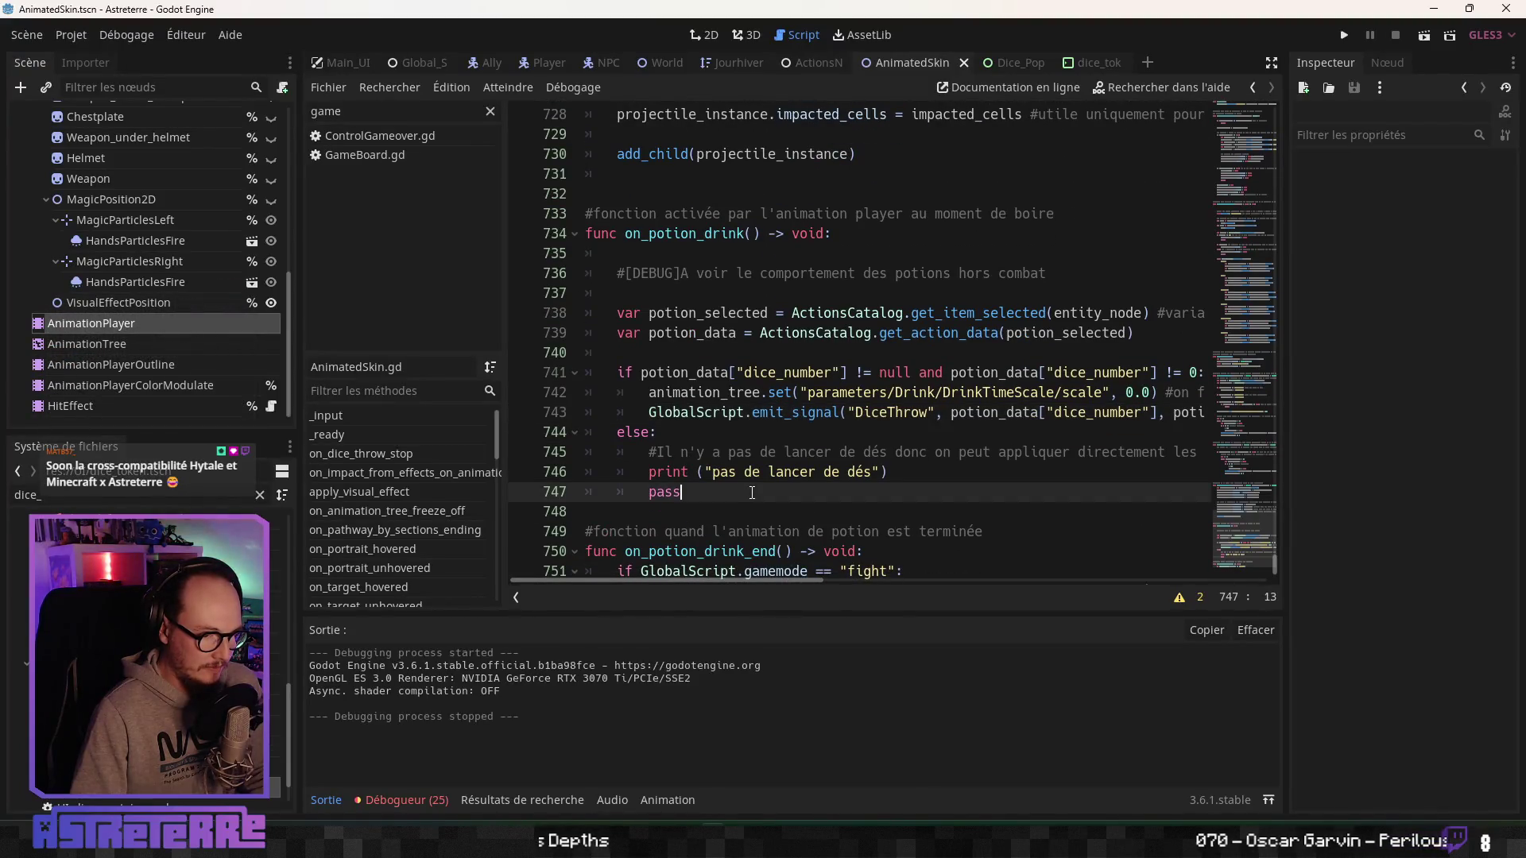
left_click(768, 393)
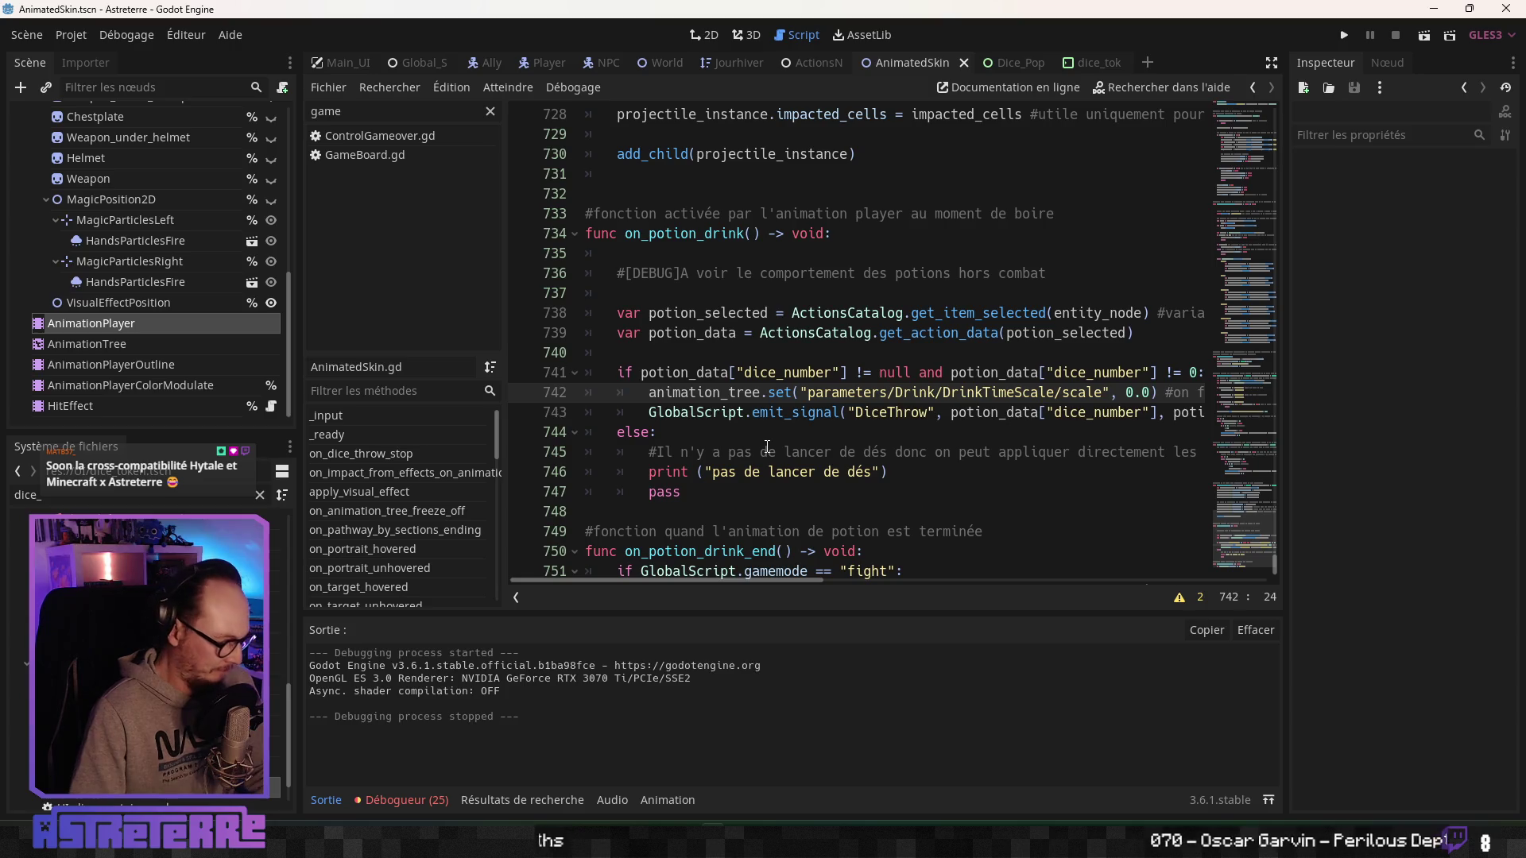
left_click(726, 436)
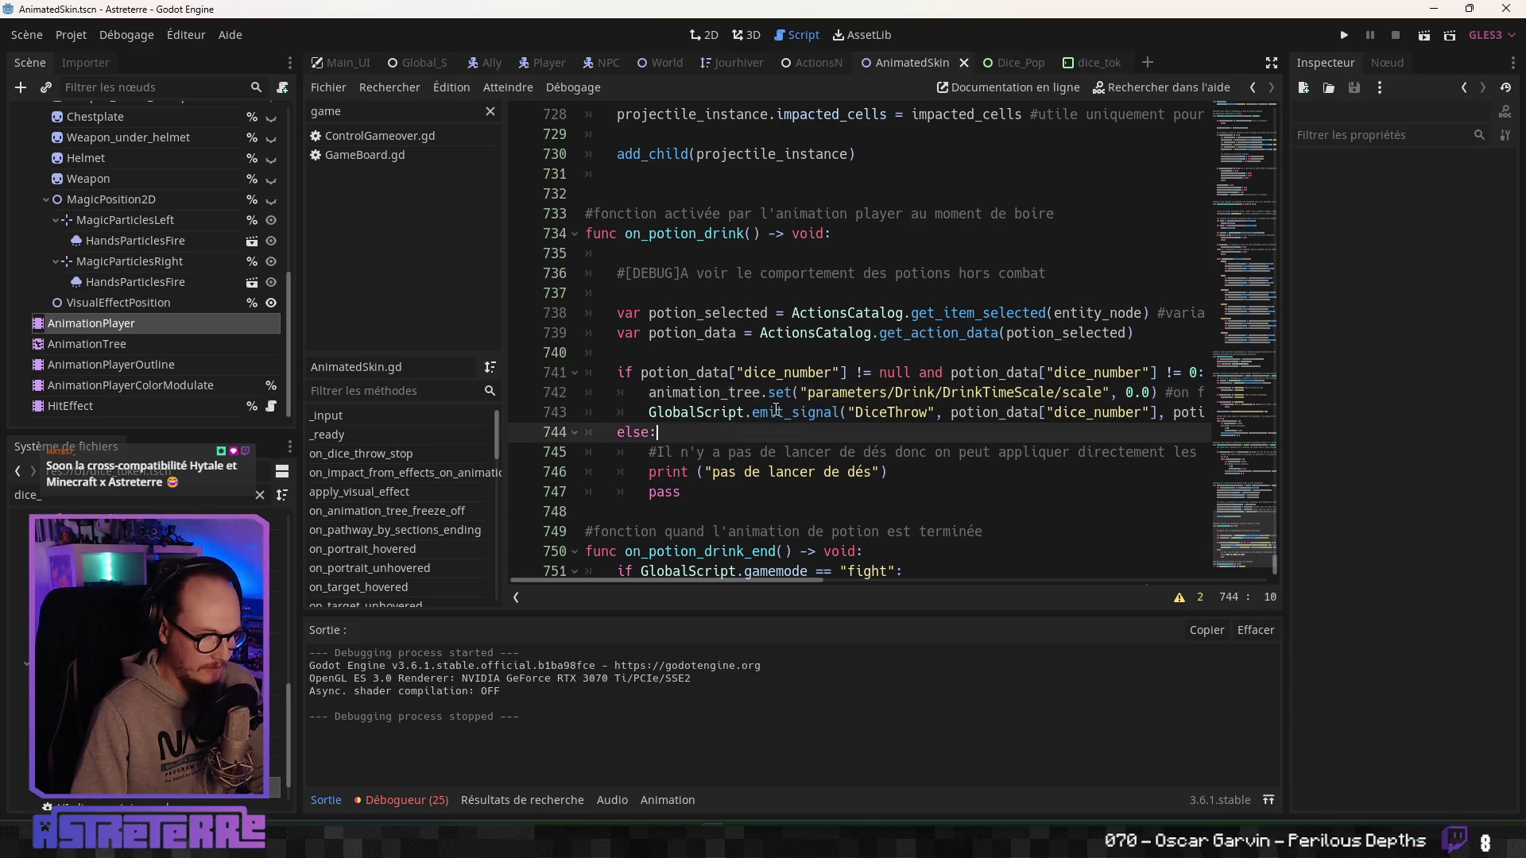
left_click(777, 413)
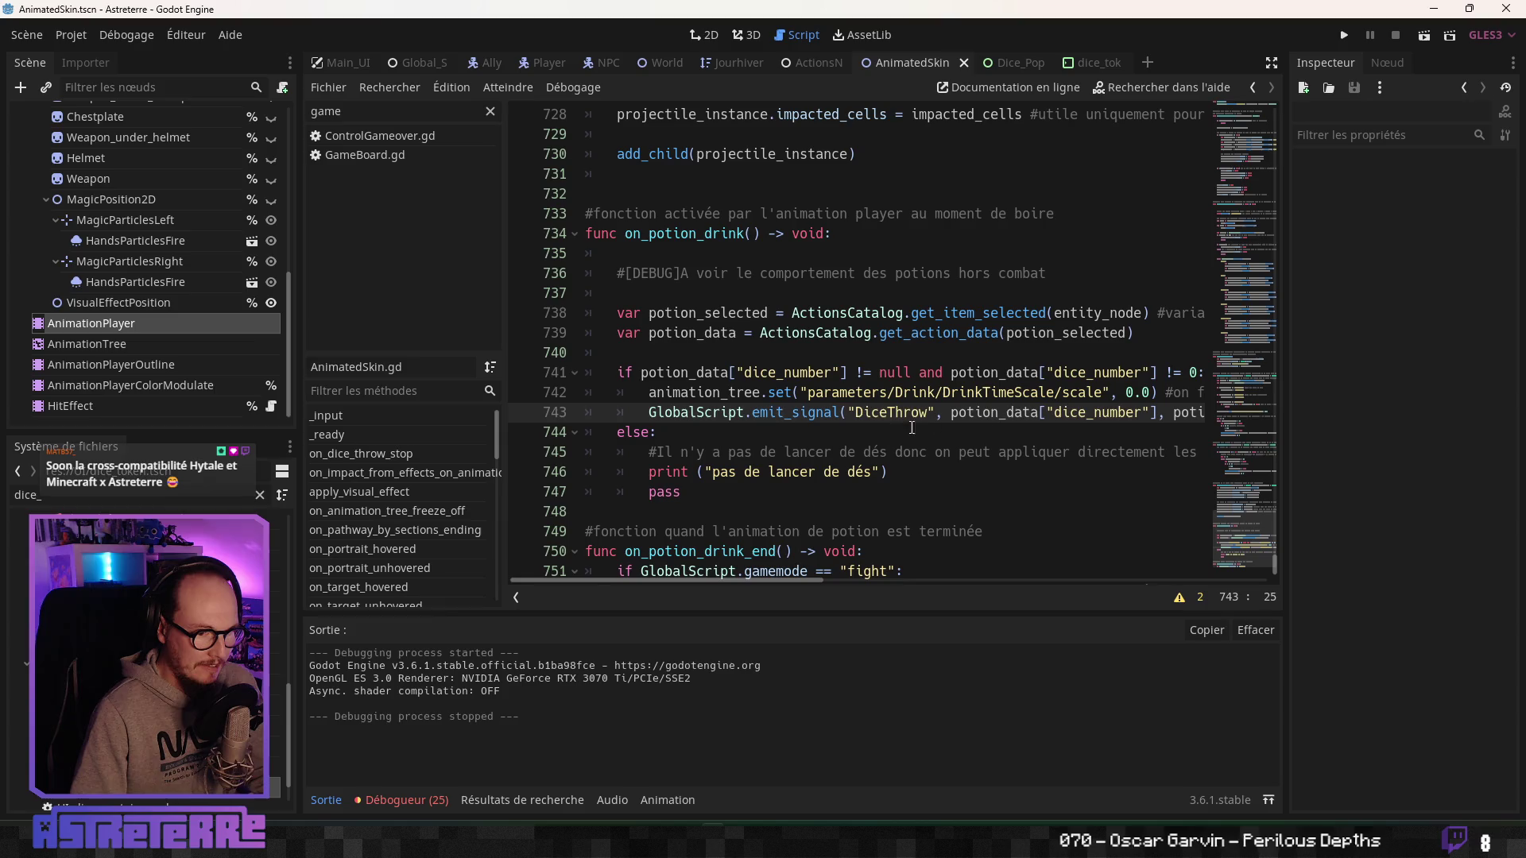
left_click(1271, 62)
left_click(406, 439)
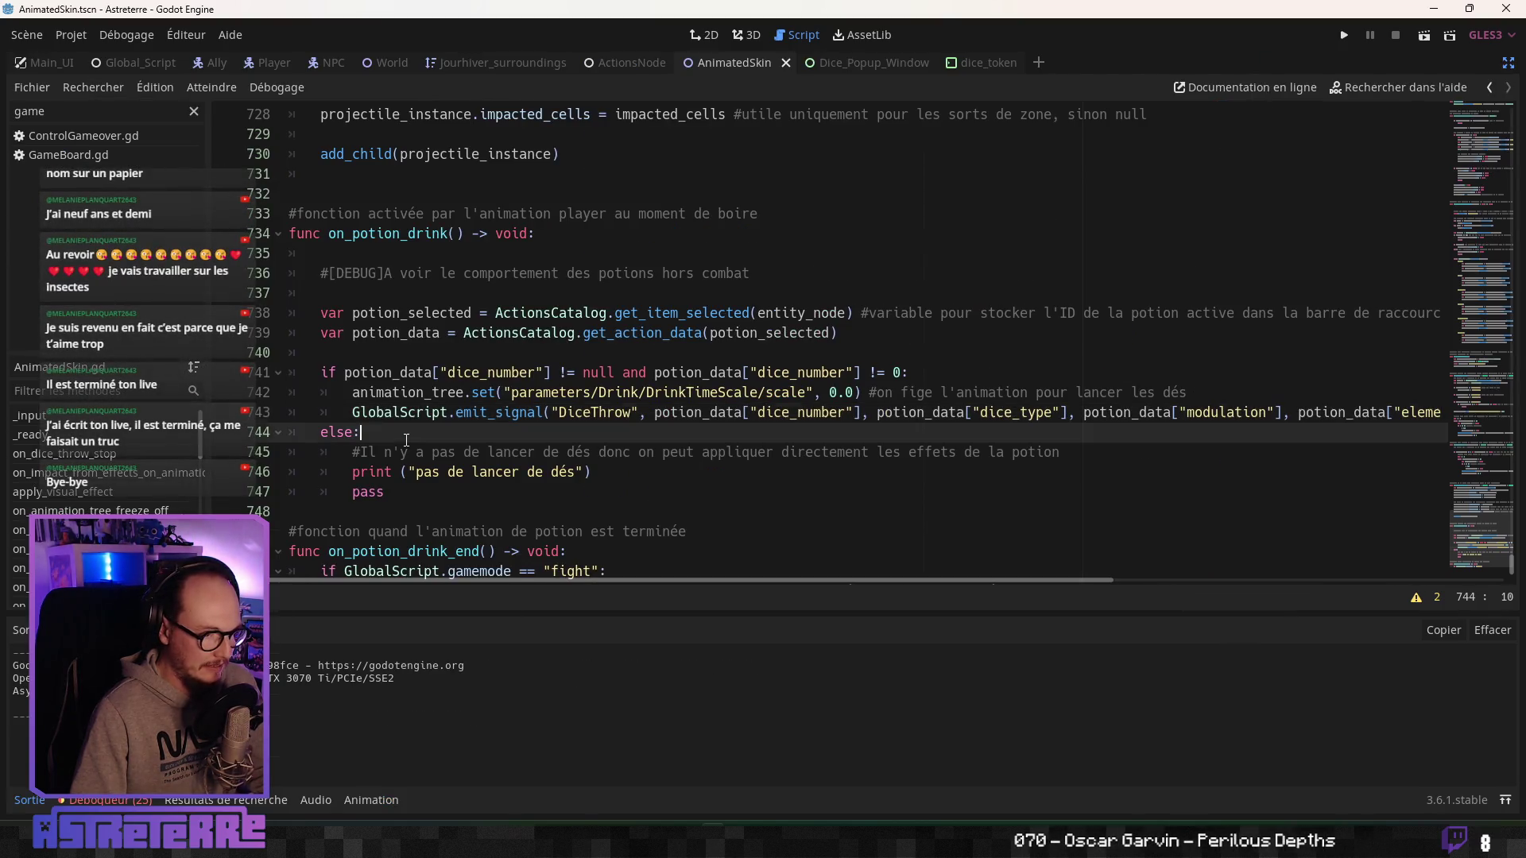
key("Return")
key("Return")
left_click(387, 436)
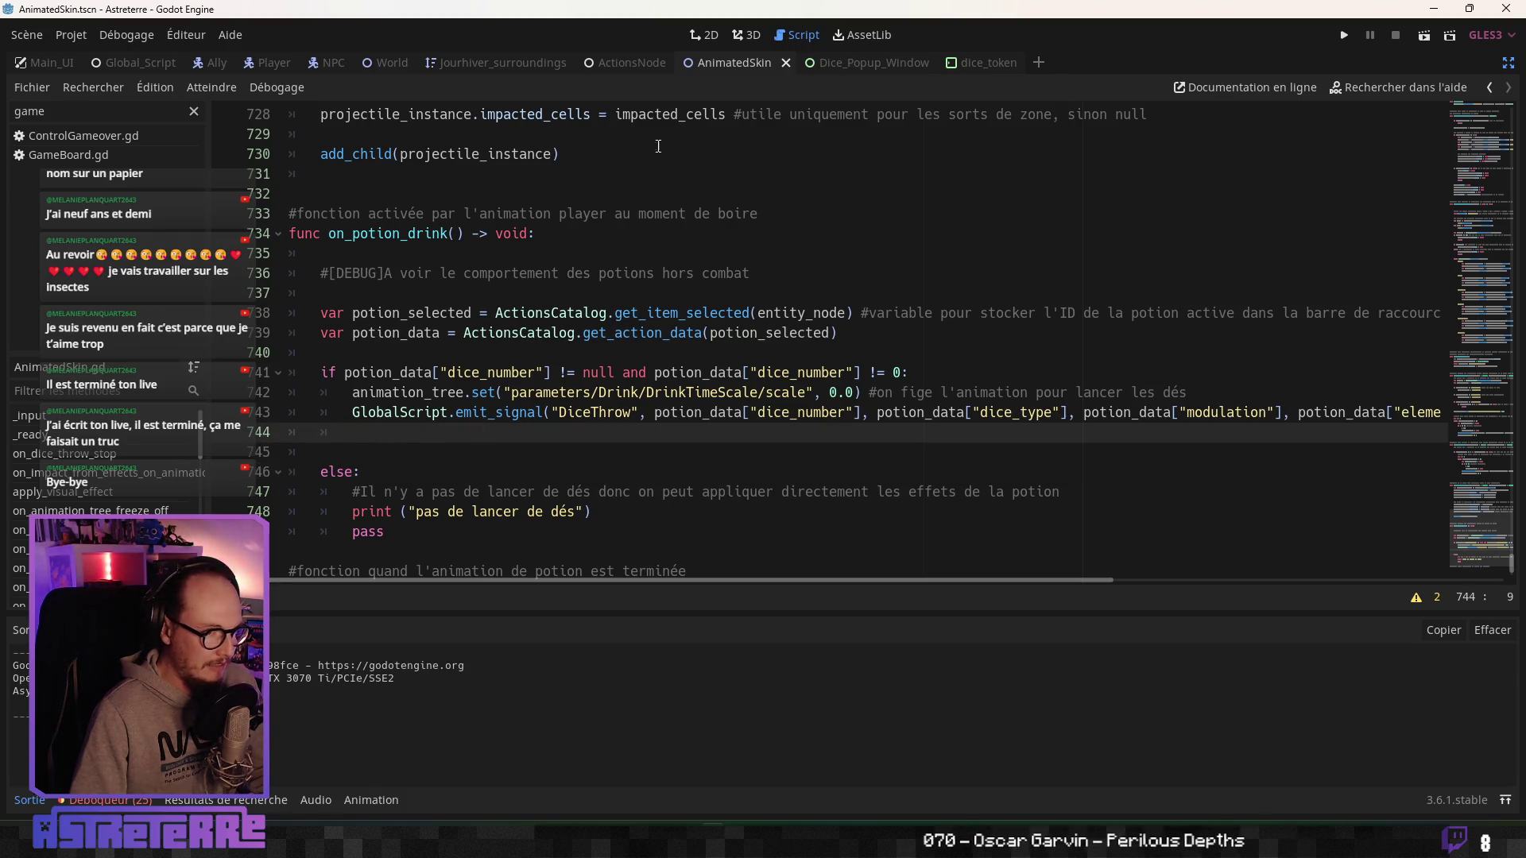
left_click(468, 453)
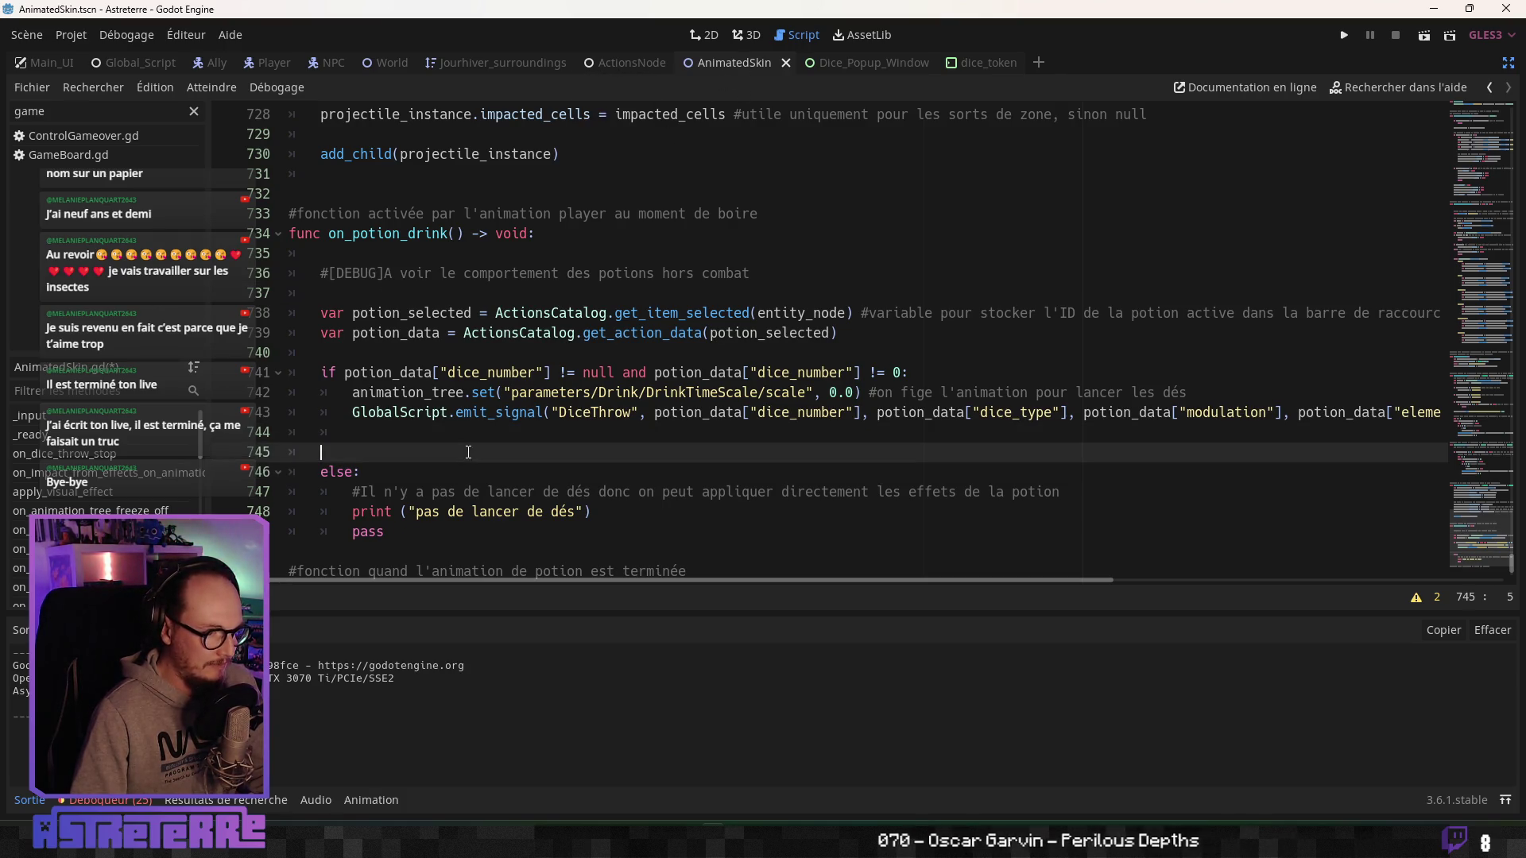
left_click(474, 436)
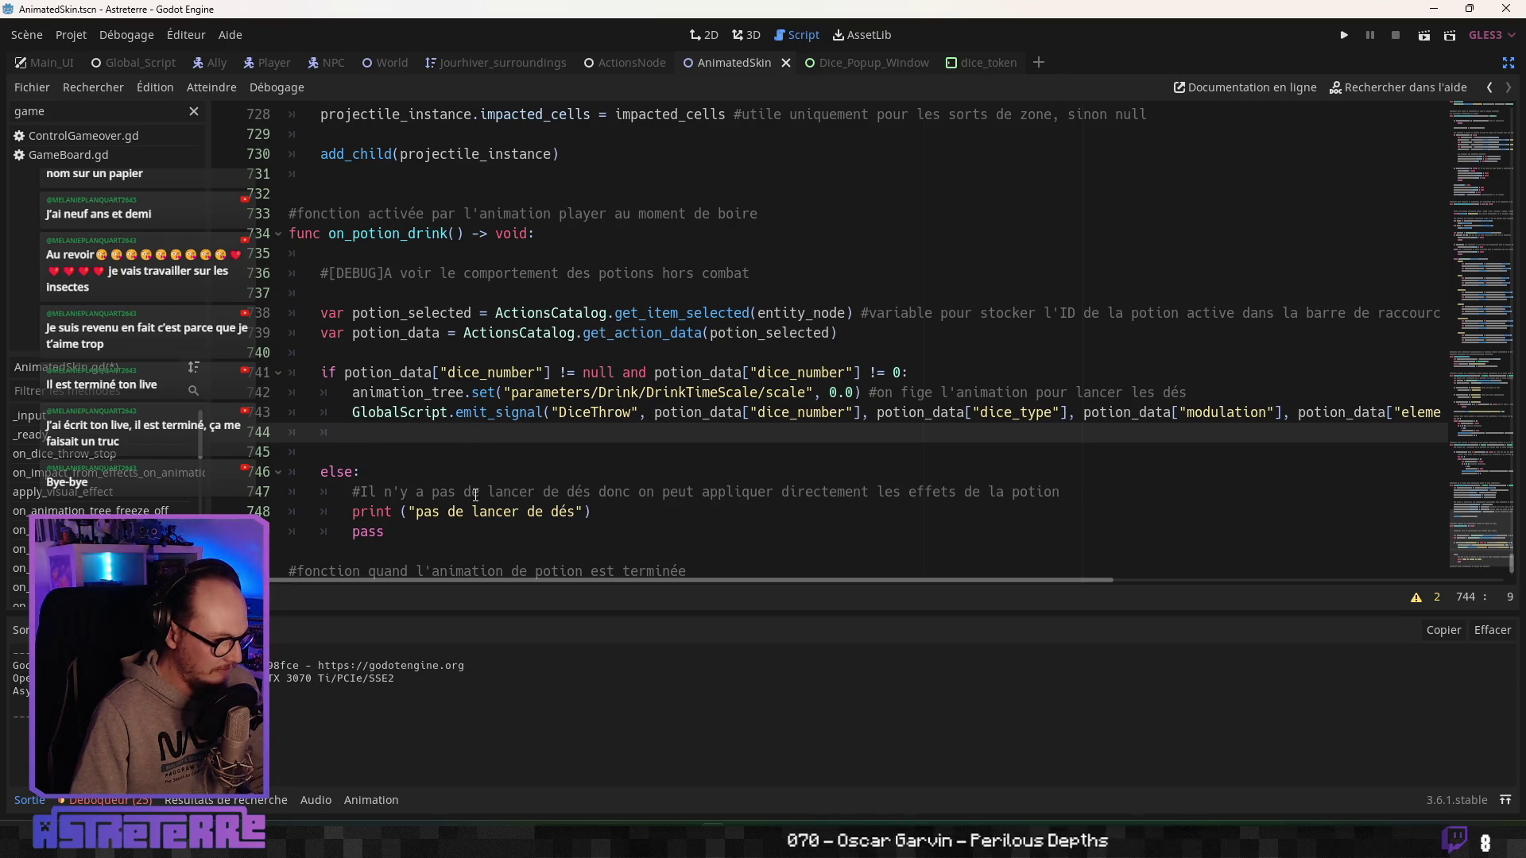
Review the drink time-scale line in on_dice_throw_stop near line 172, then return to on_potion_drink.
scroll(474, 496, "up", 20)
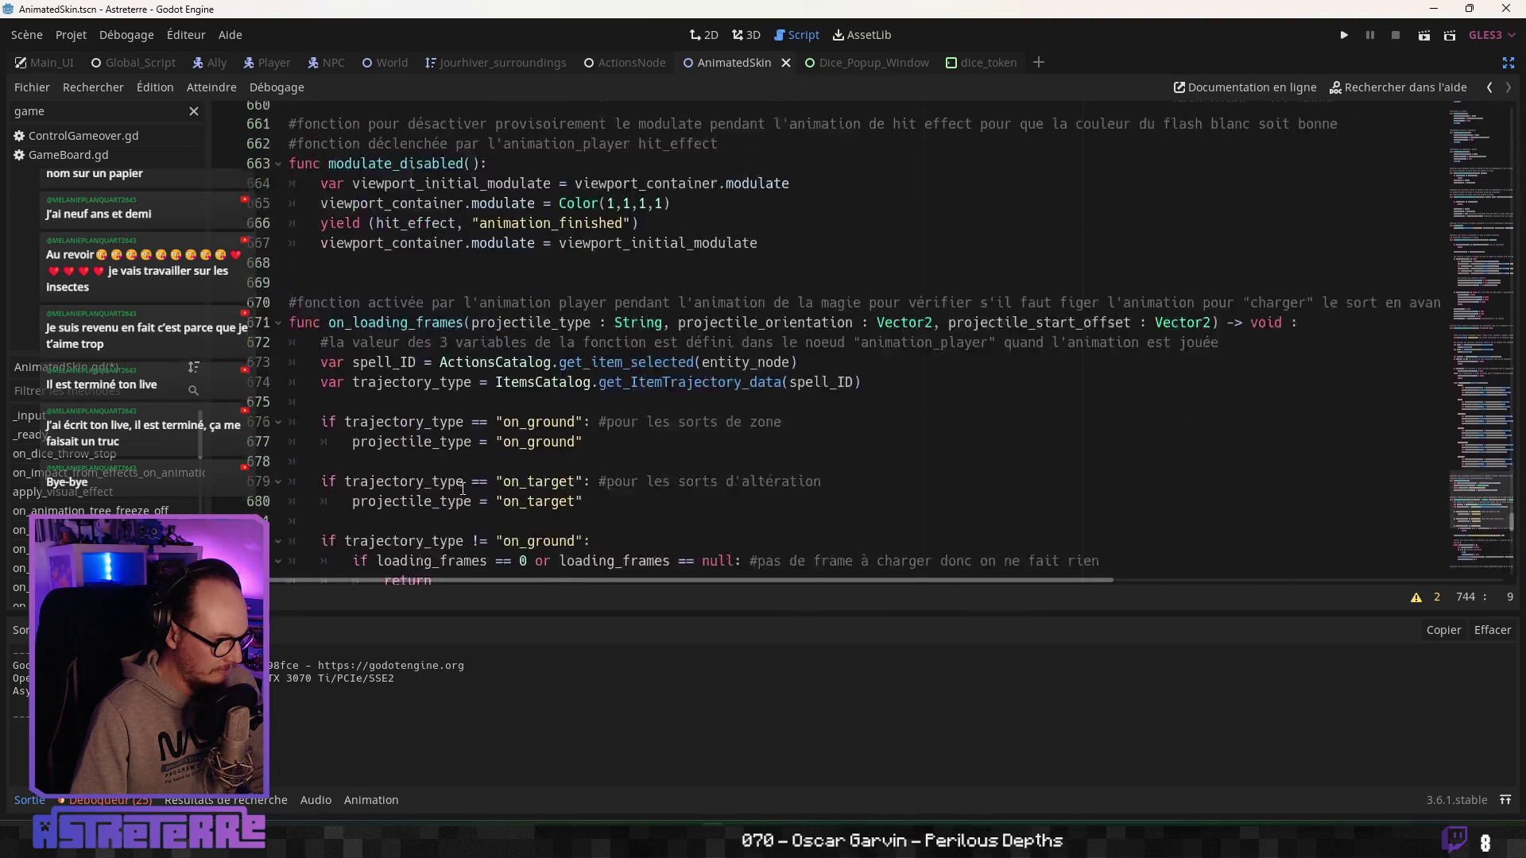
scroll(461, 489, "up", 20)
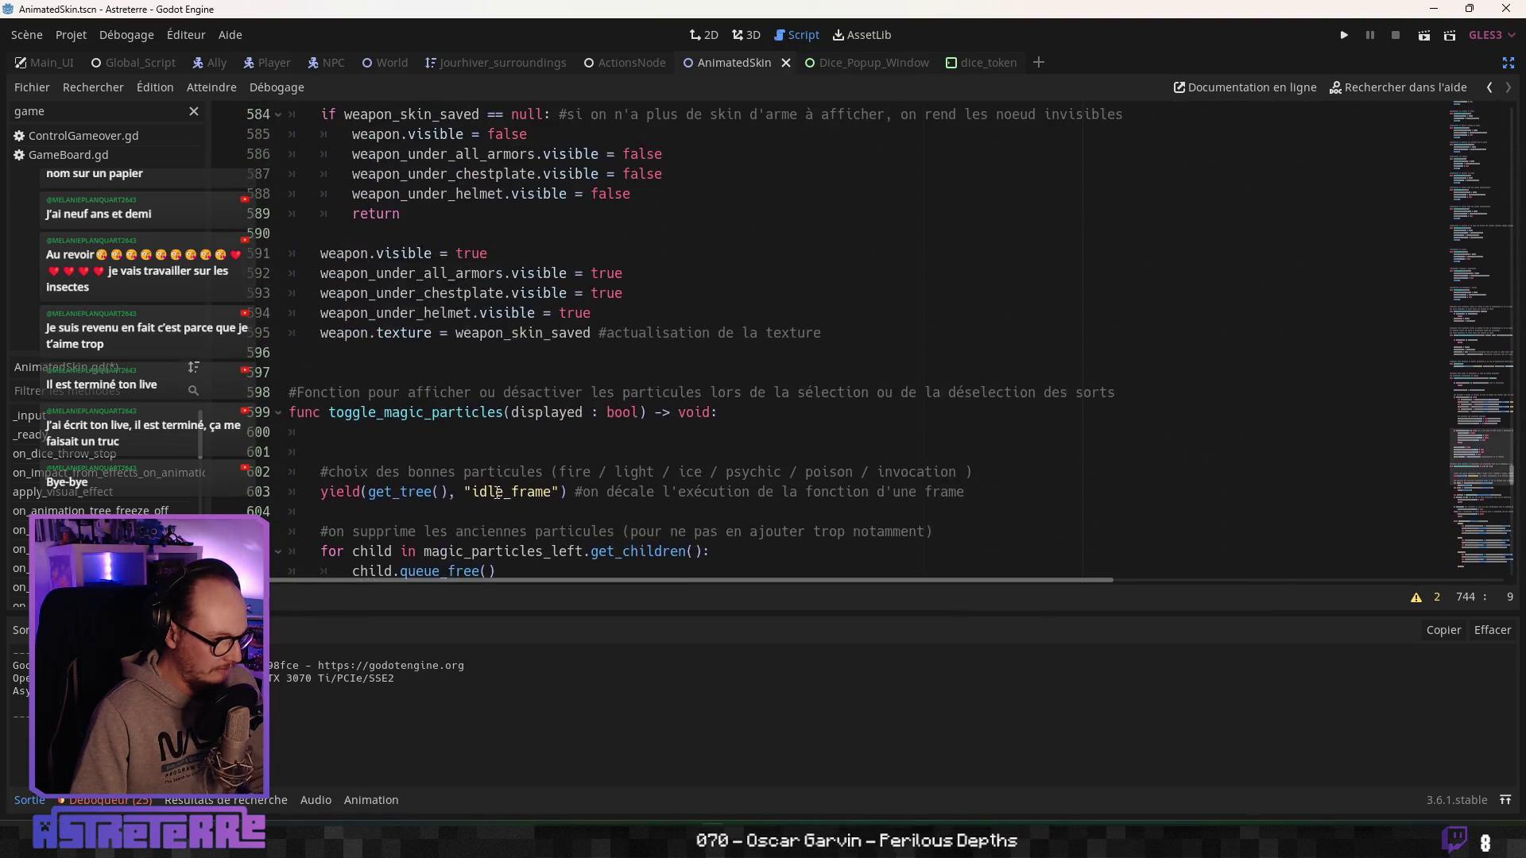
scroll(499, 493, "up", 12)
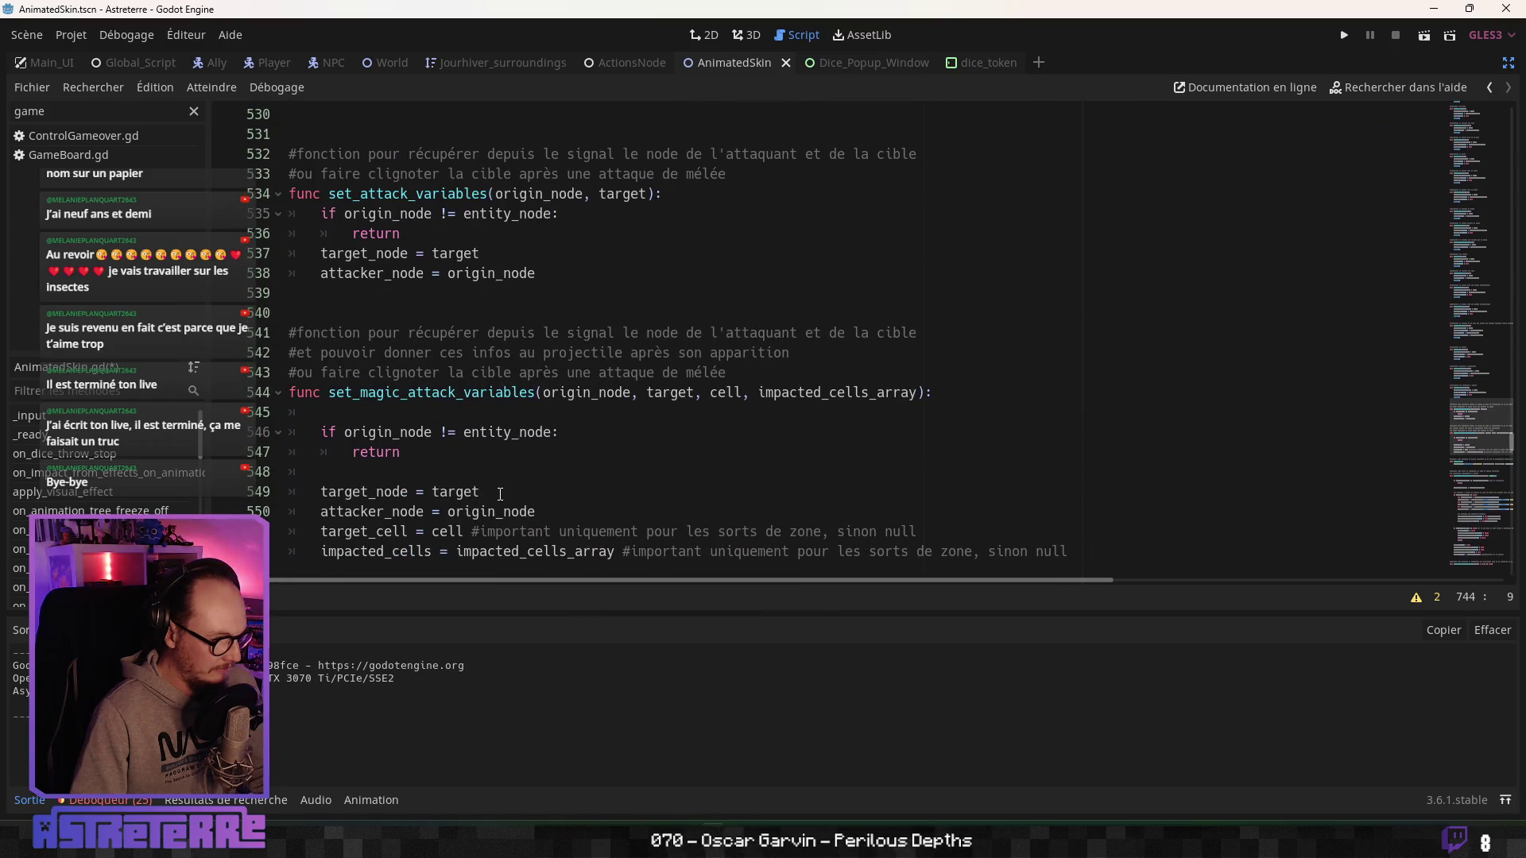
scroll(500, 493, "up", 20)
scroll(501, 493, "up", 19)
mouse_move(1481, 362)
left_mouse_down()
mouse_move(1461, 299)
mouse_move(1458, 175)
mouse_move(1450, 213)
left_mouse_up()
left_click(692, 459)
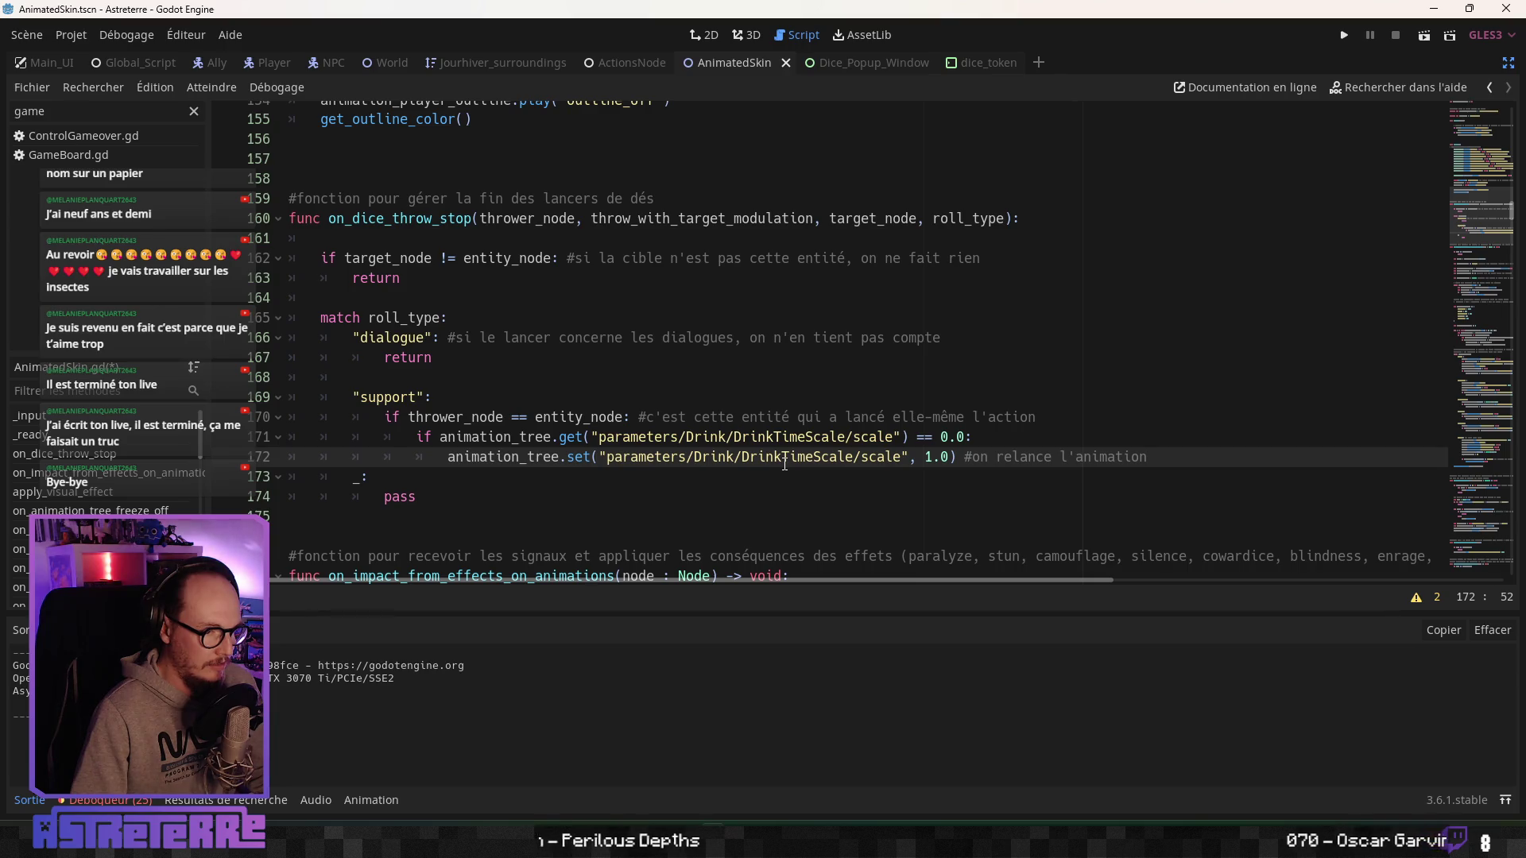
left_click_drag(1463, 278, 1433, 594)
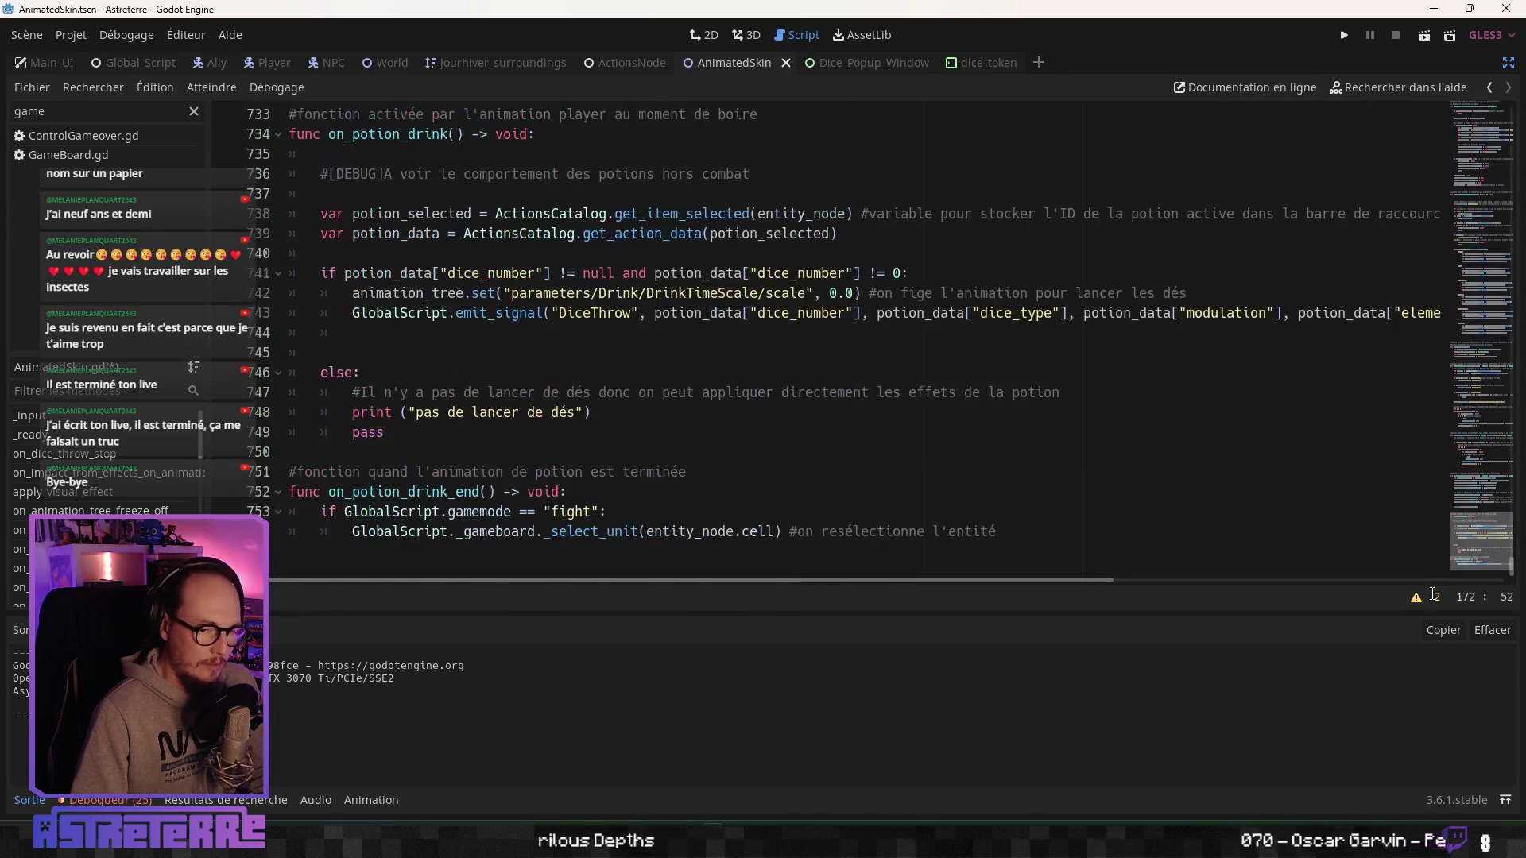
Type an unfinished 'yield(GlobalScript.' on line 744 after the DiceThrow signal.
left_click(412, 327)
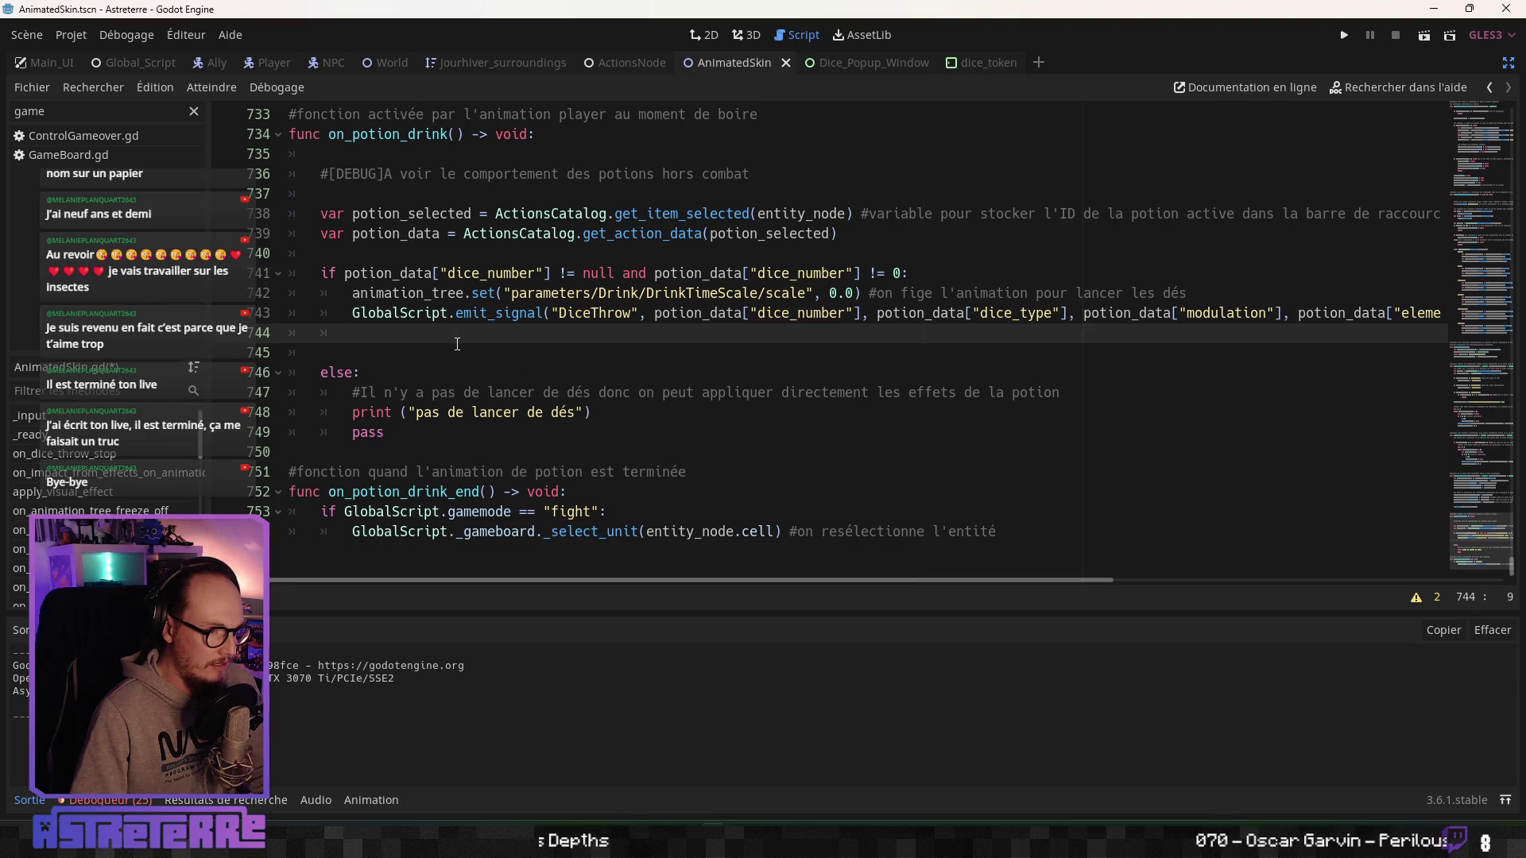
type("yield")
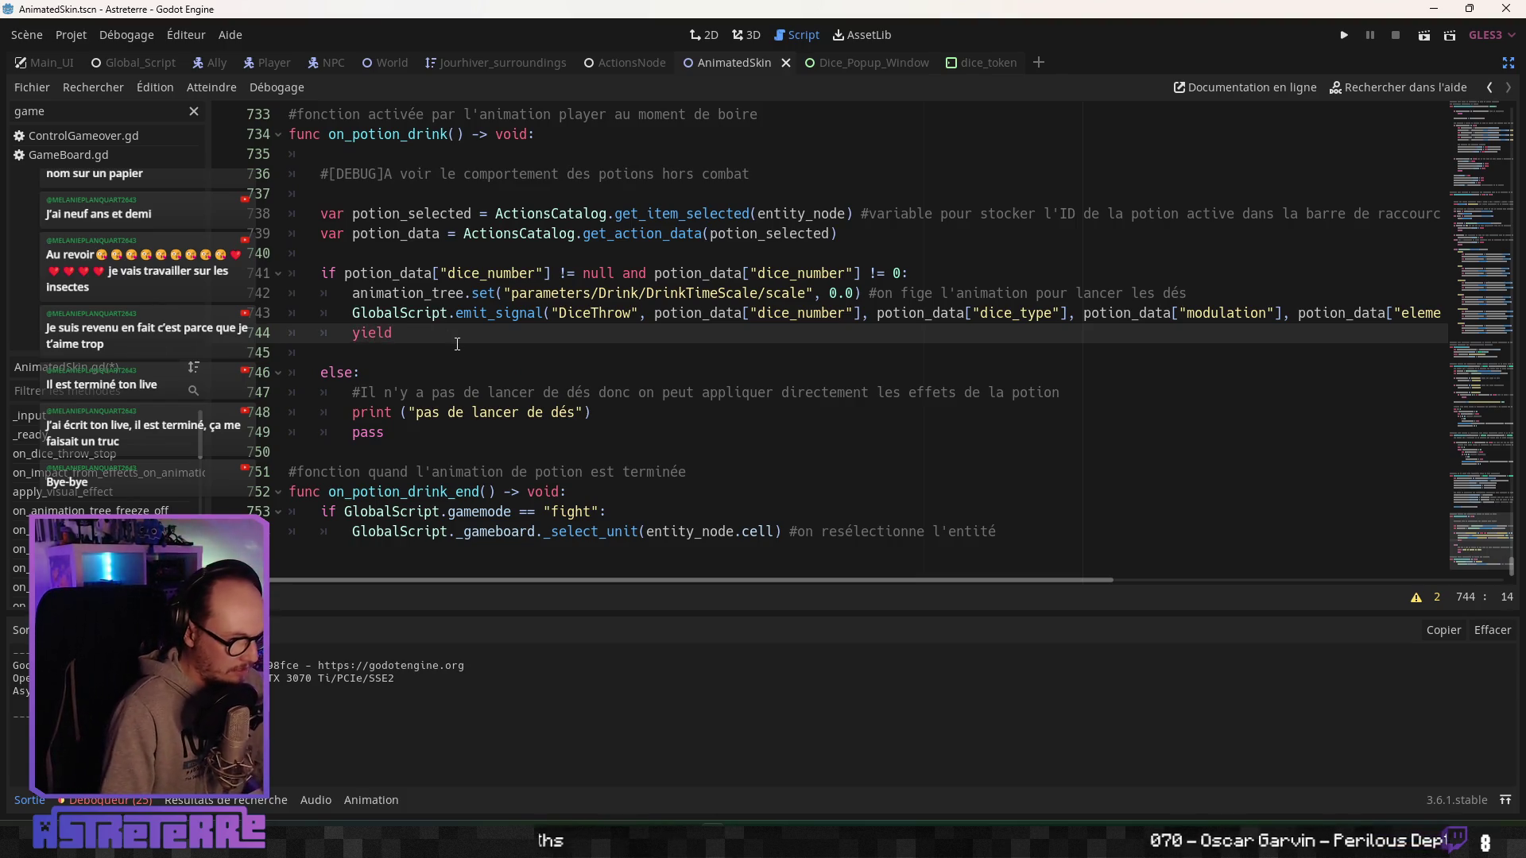
type("(Global")
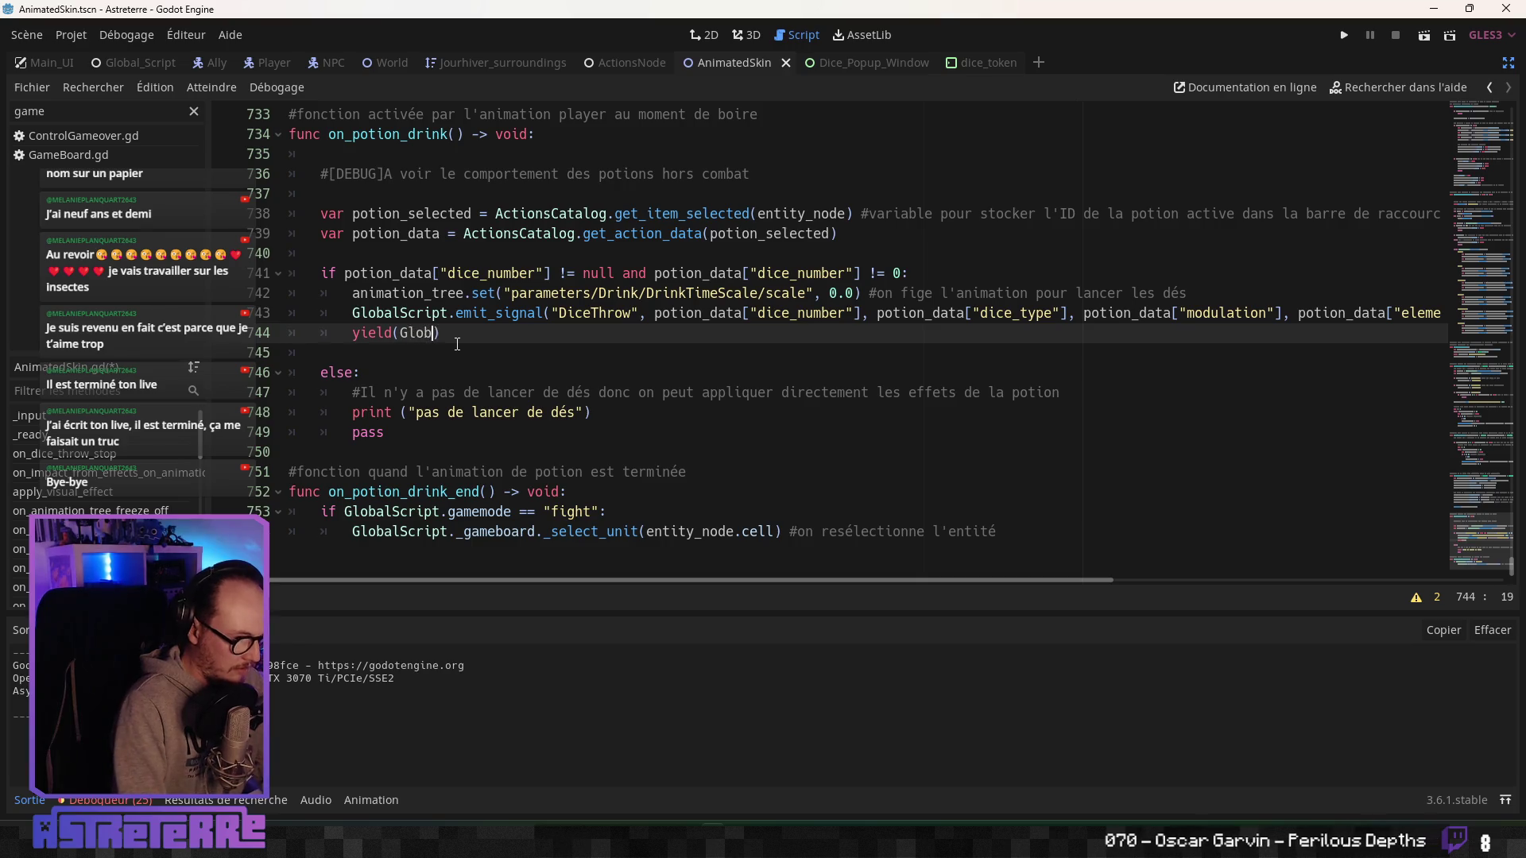
key("Return")
type("/")
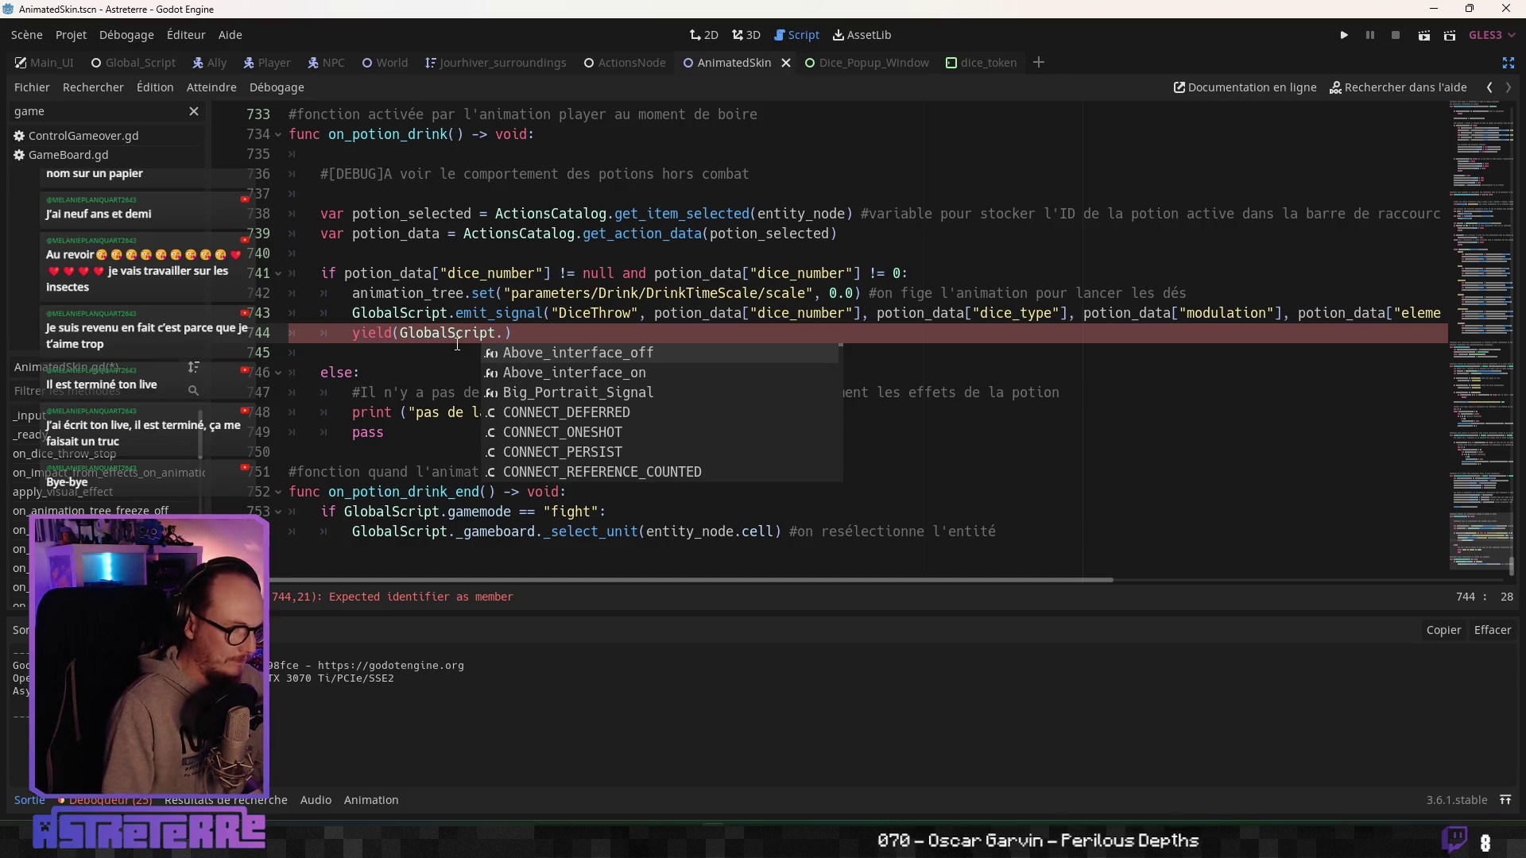
key("Escape")
Select the yield text and open Find in Files to search the project for it.
left_click(408, 334, "shift")
key("shift+Home")
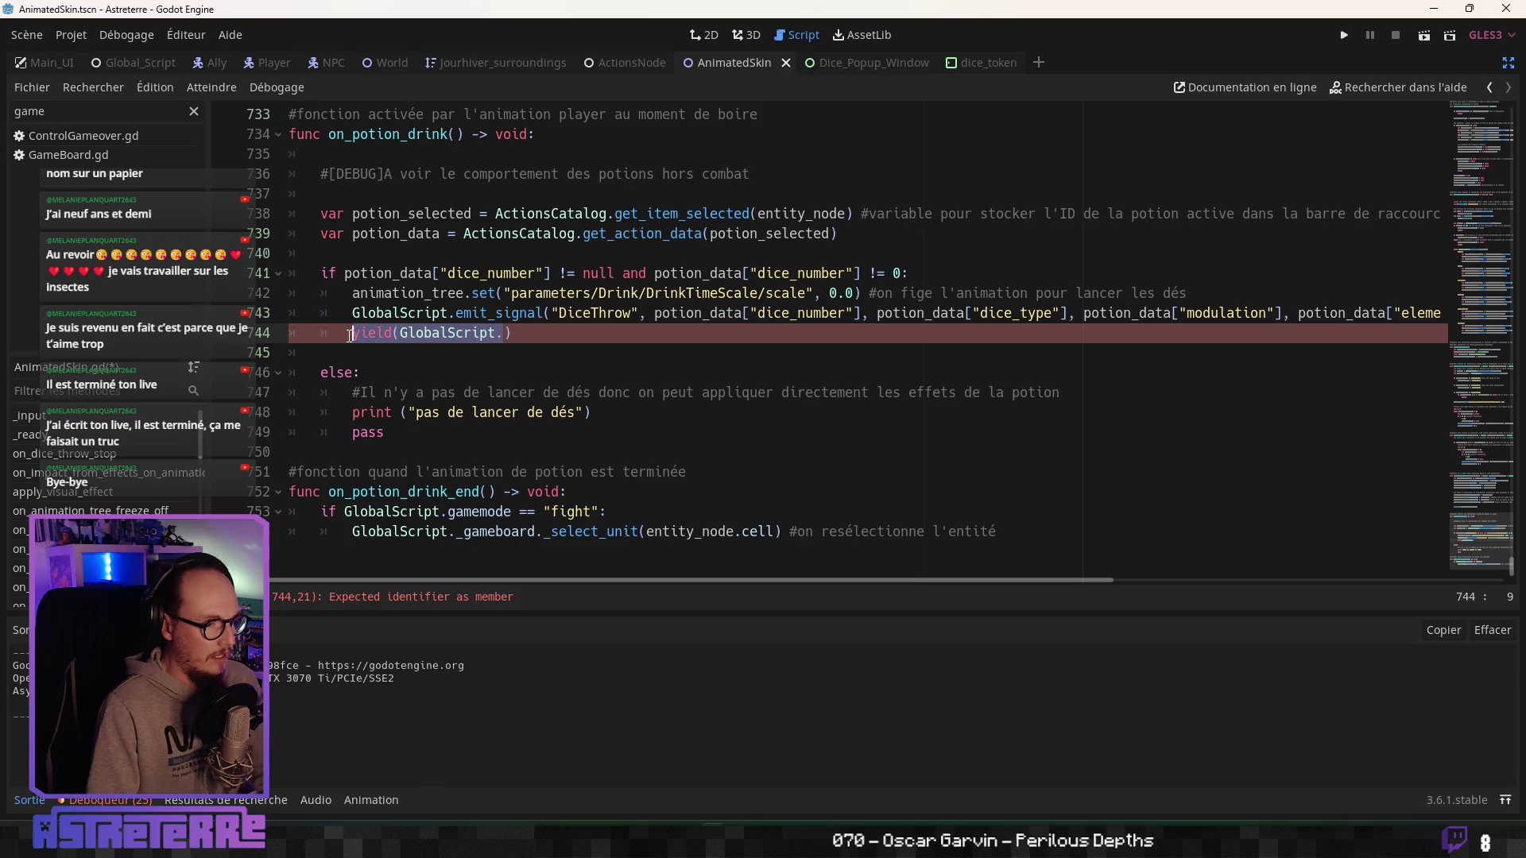
key("ctrl+shift+f")
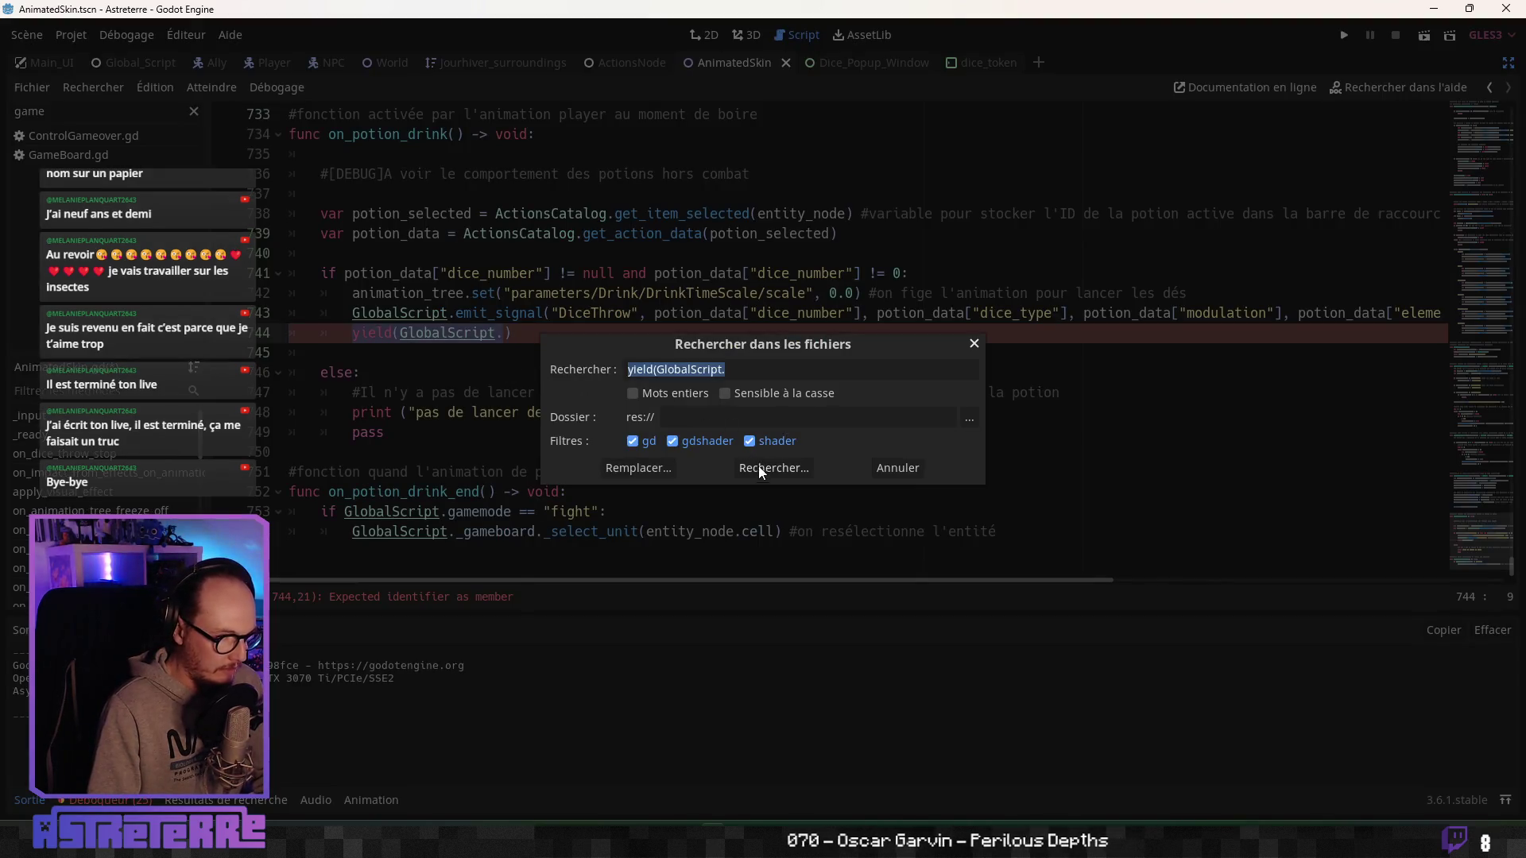
Run the project-wide yield search and re-examine the GlobalScript and DiceThrow parts of lines 743-744.
left_click(758, 467)
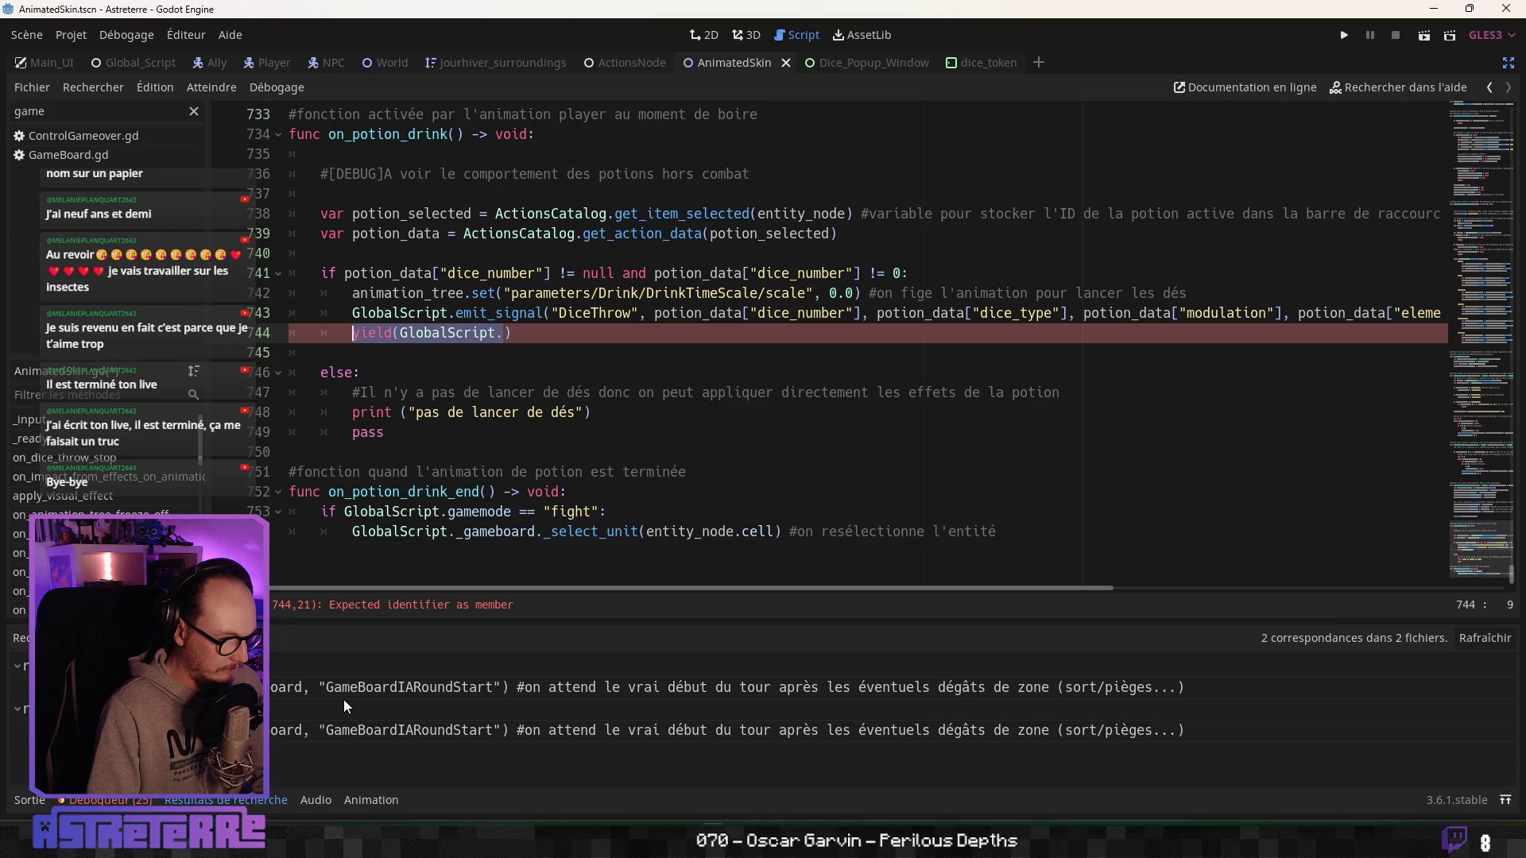
left_click(506, 371)
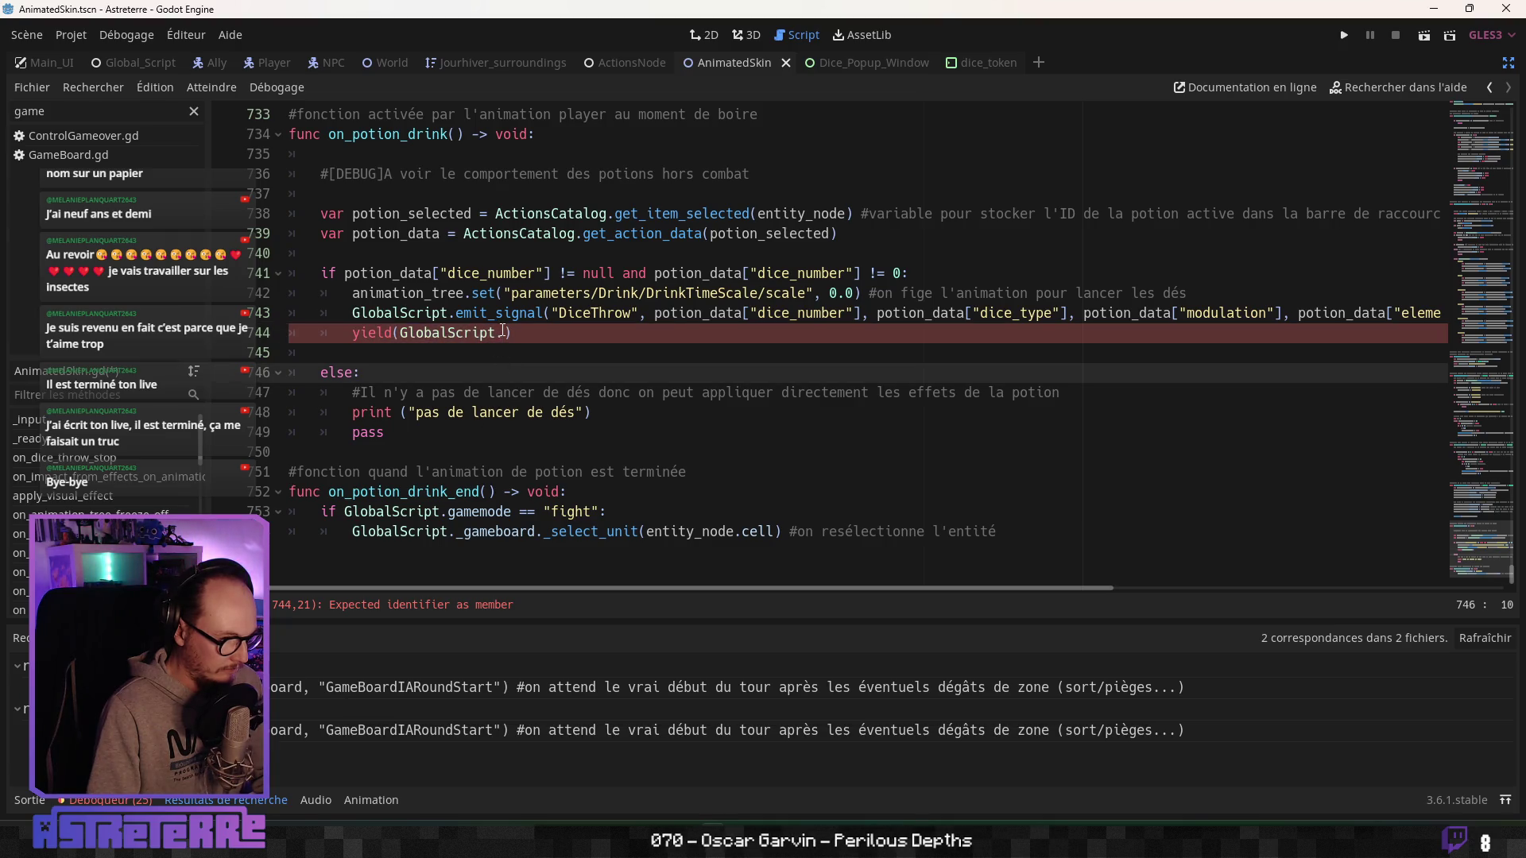
left_click(505, 334)
left_click_drag(477, 337, 395, 335)
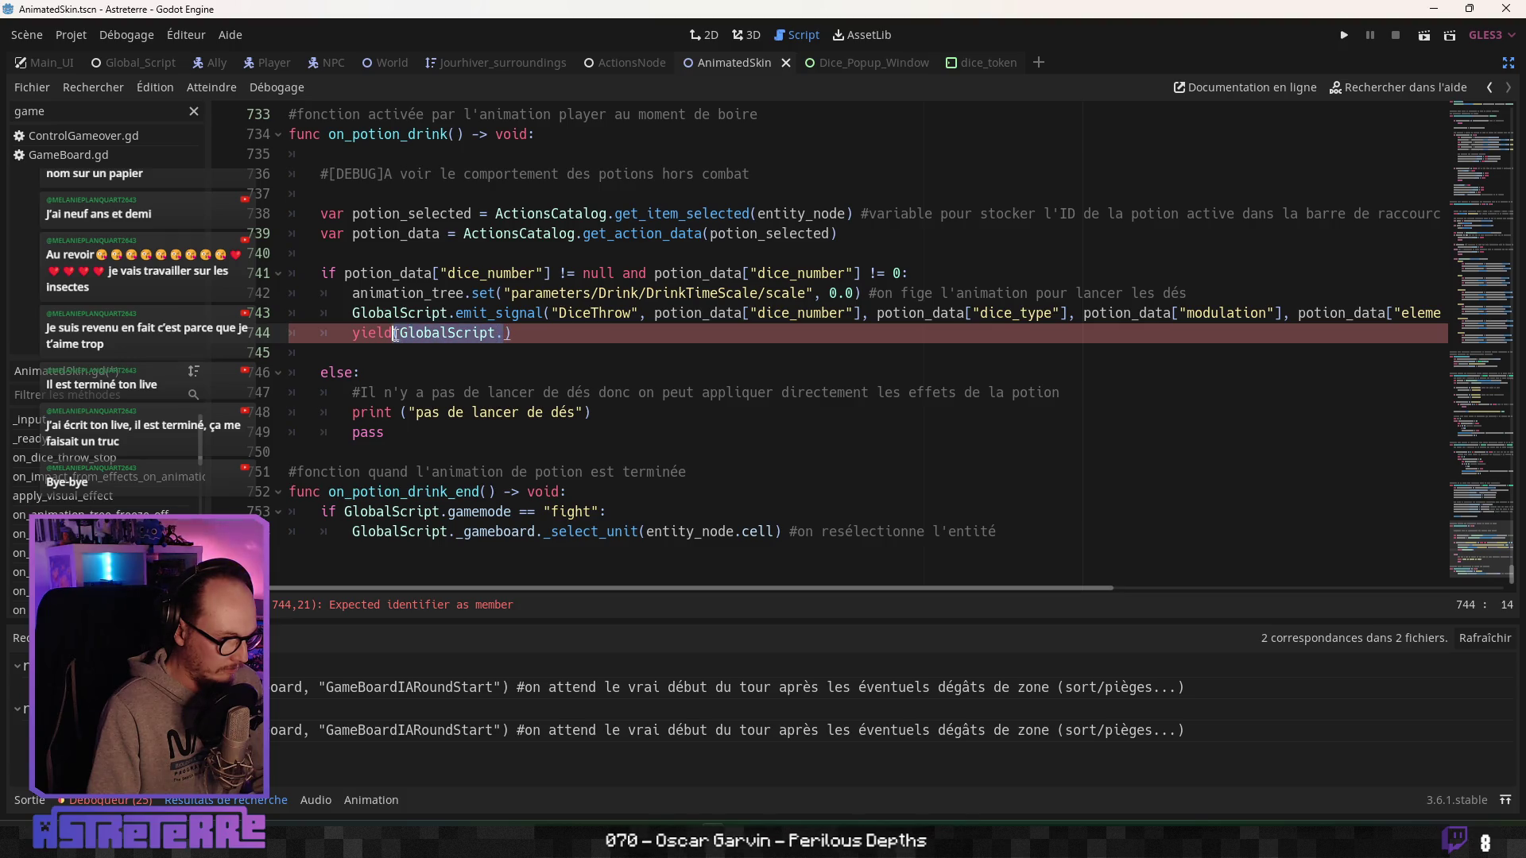
left_click(596, 315)
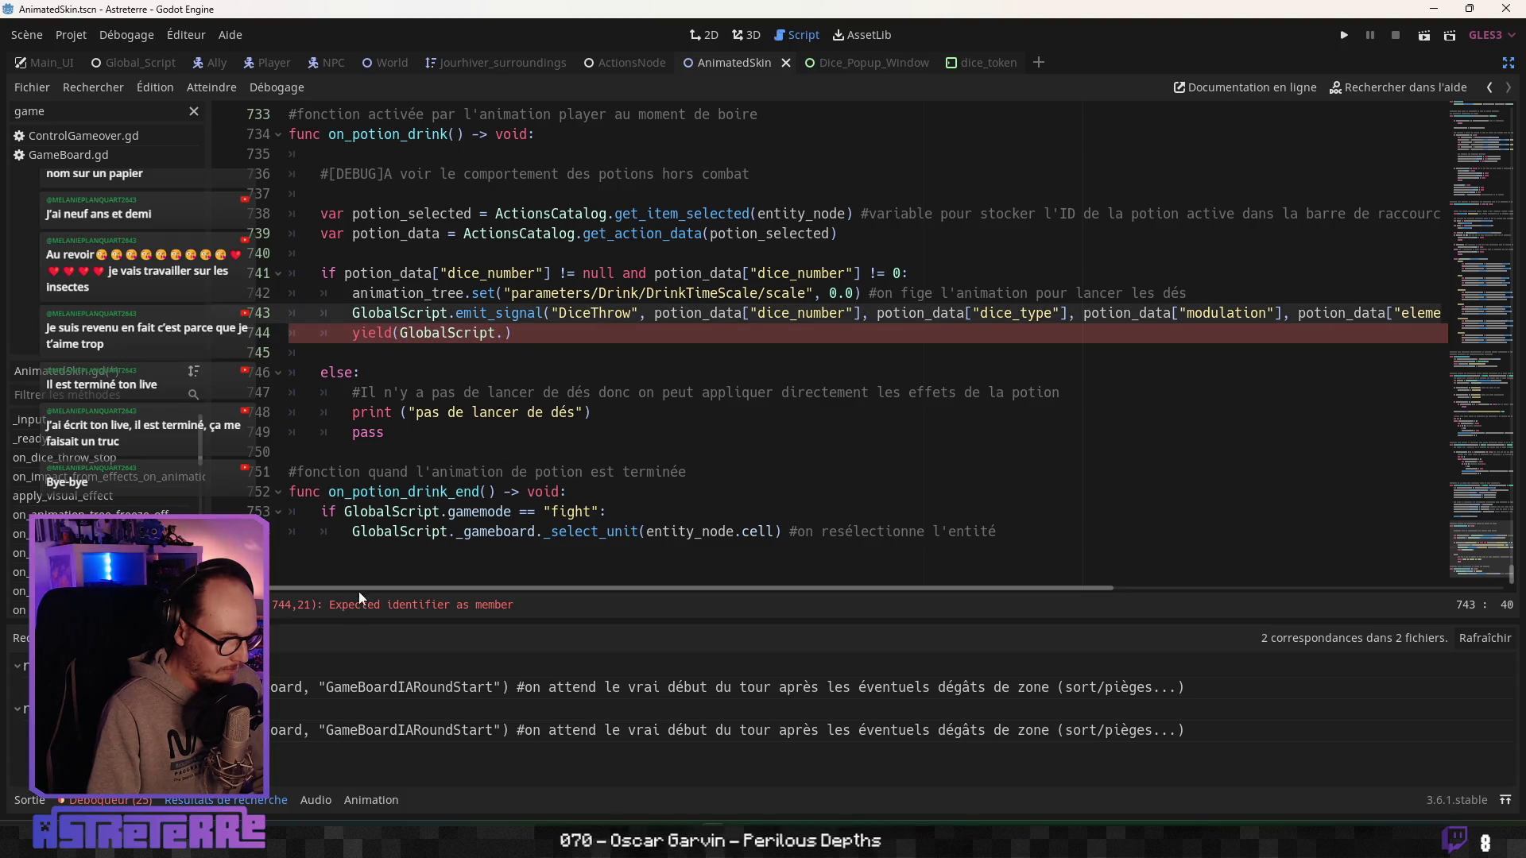
Search the project for 'dice_thro' and open the matching line in ActionsNode.gd.
key("ctrl+shift+f")
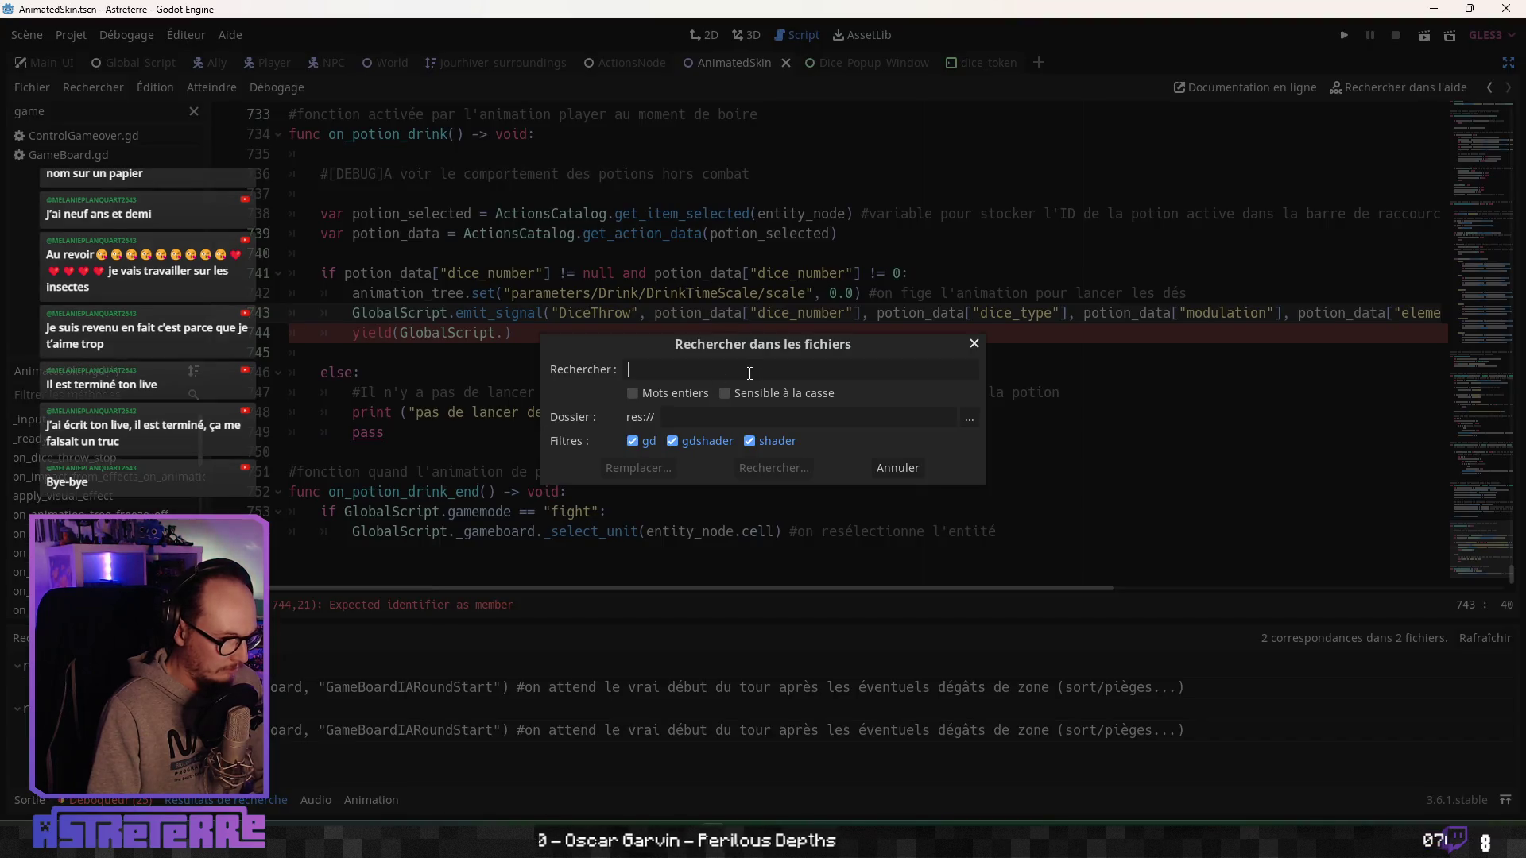
type("dice_thro")
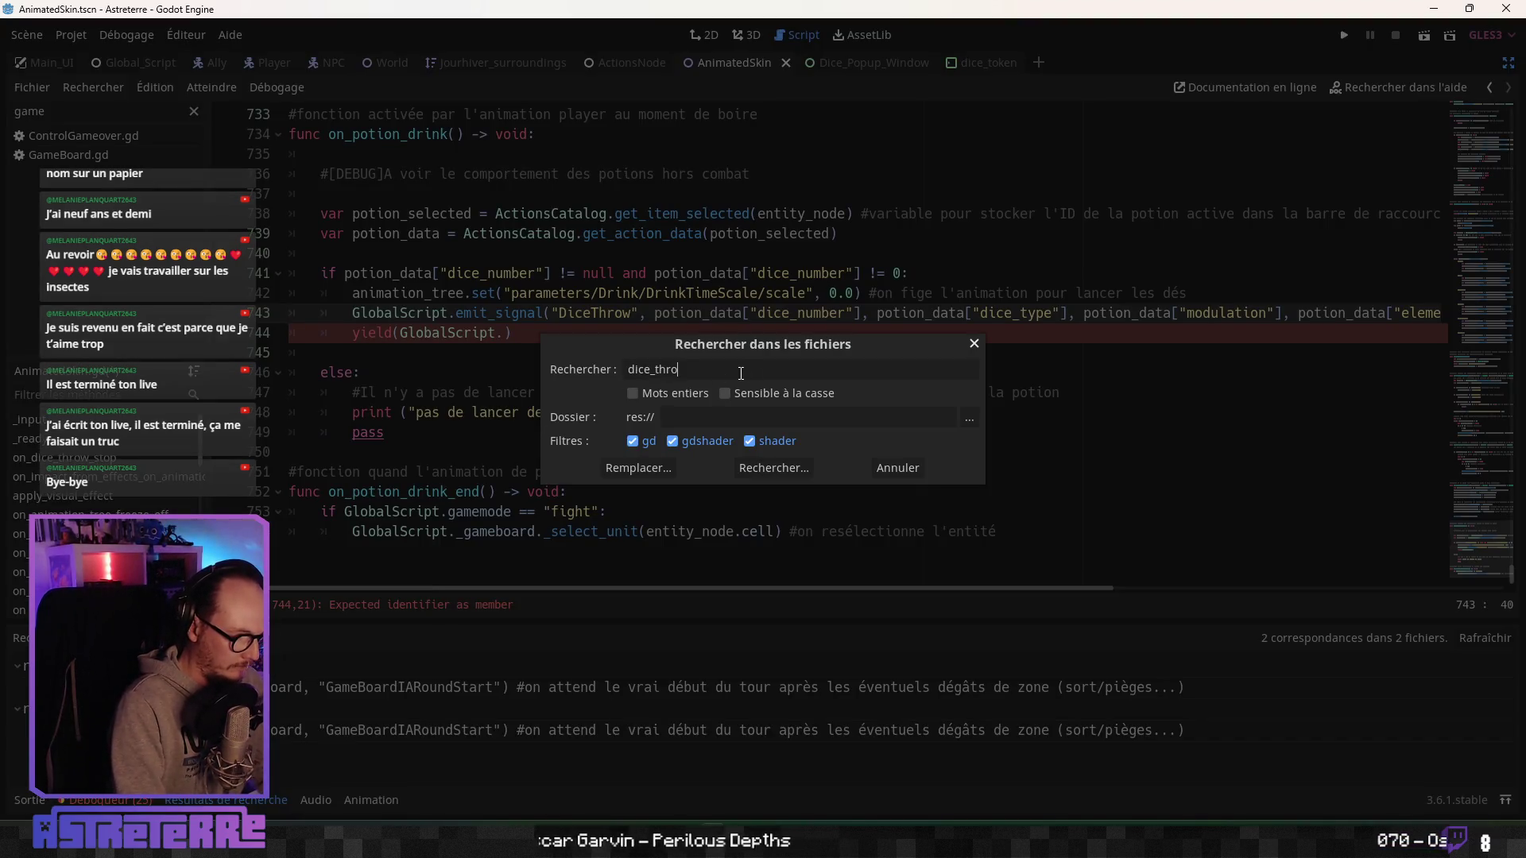
key("Return")
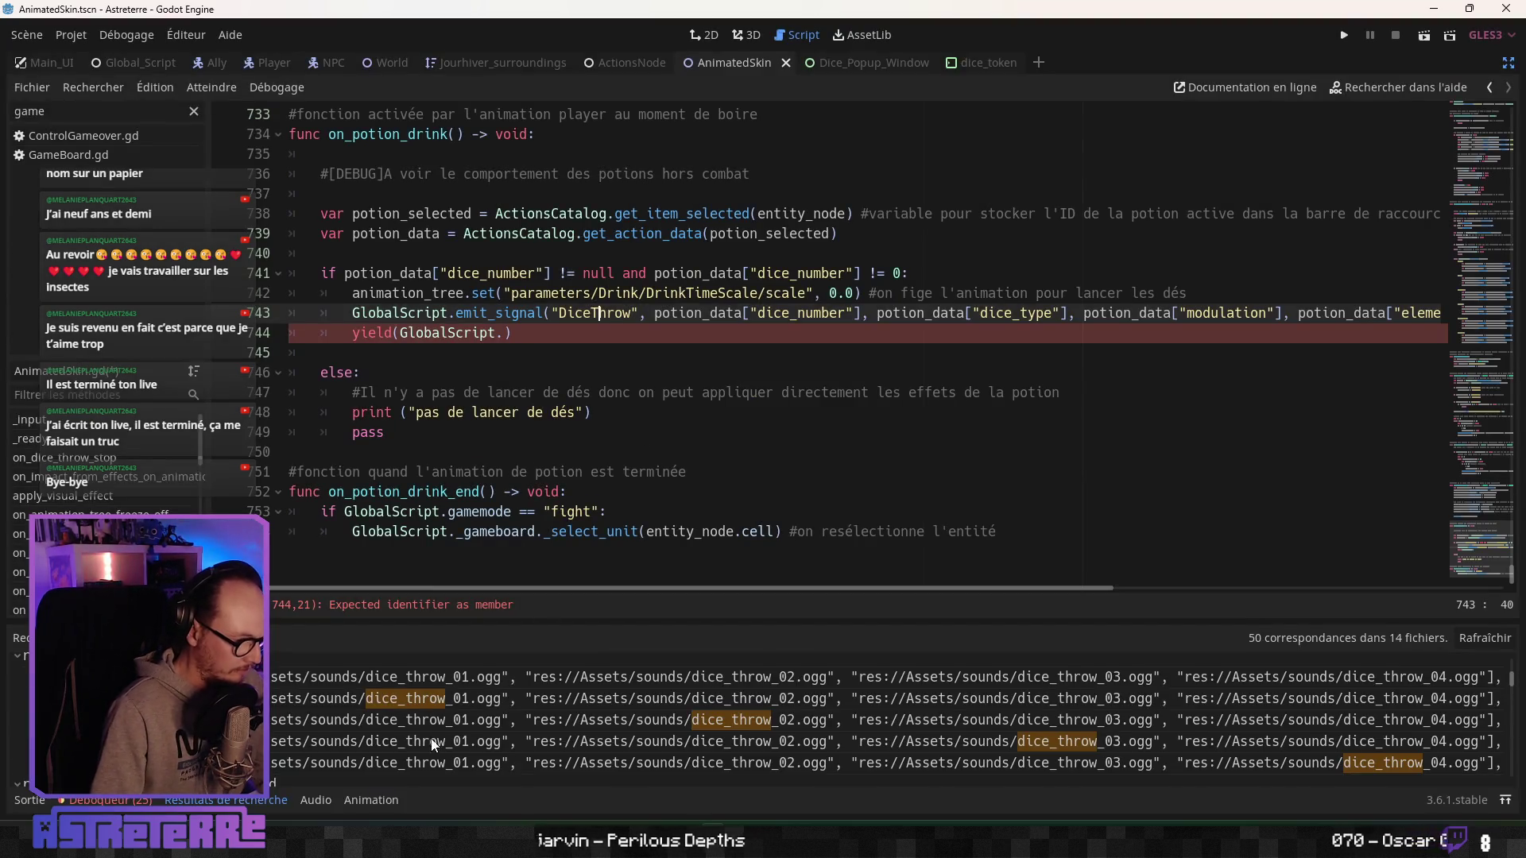
scroll(414, 736, "down", 3)
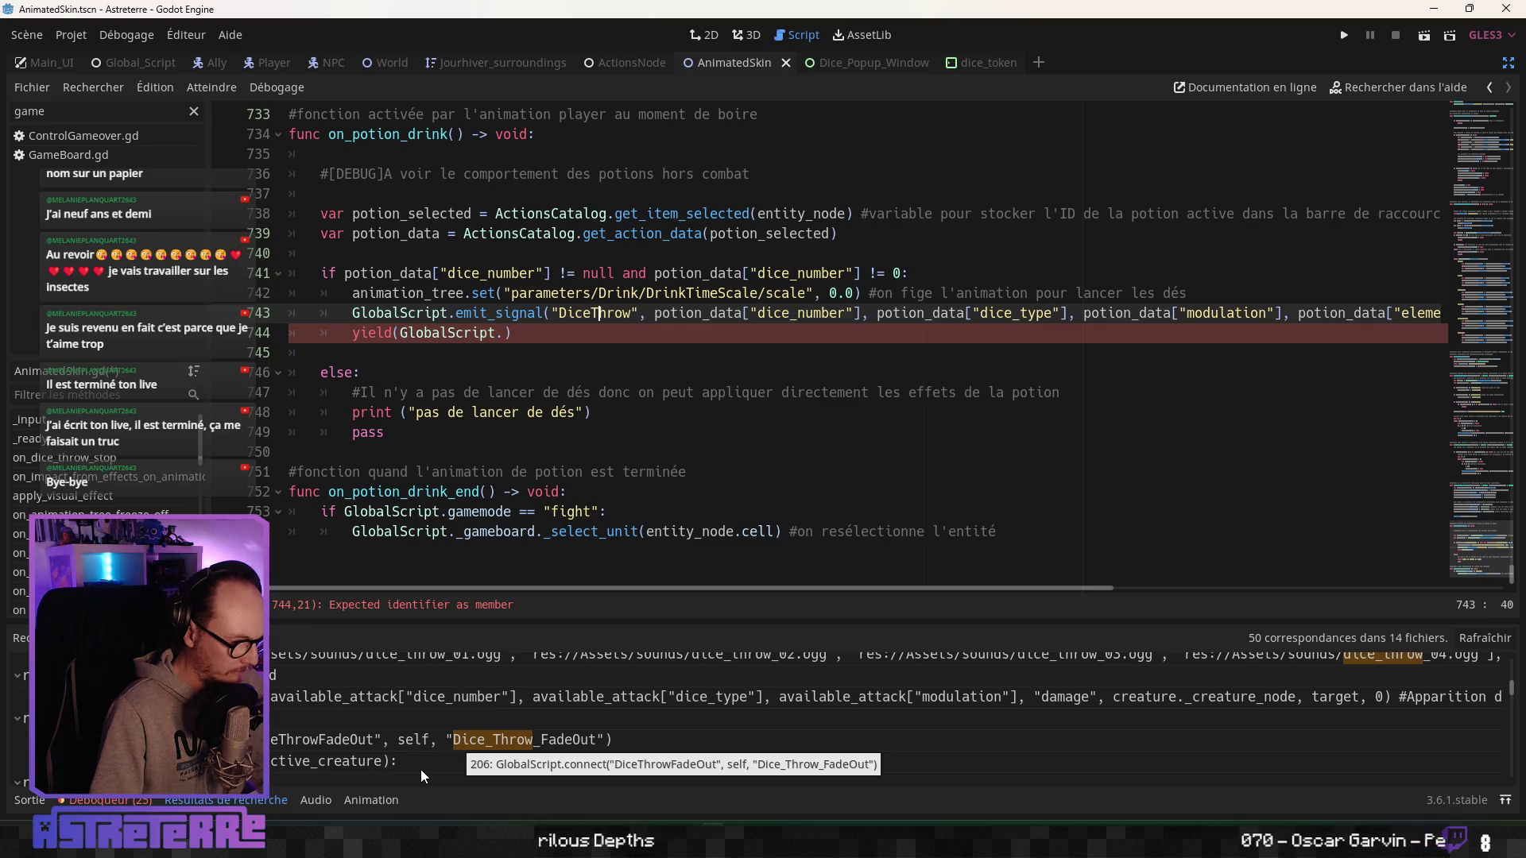
scroll(422, 769, "down", 3)
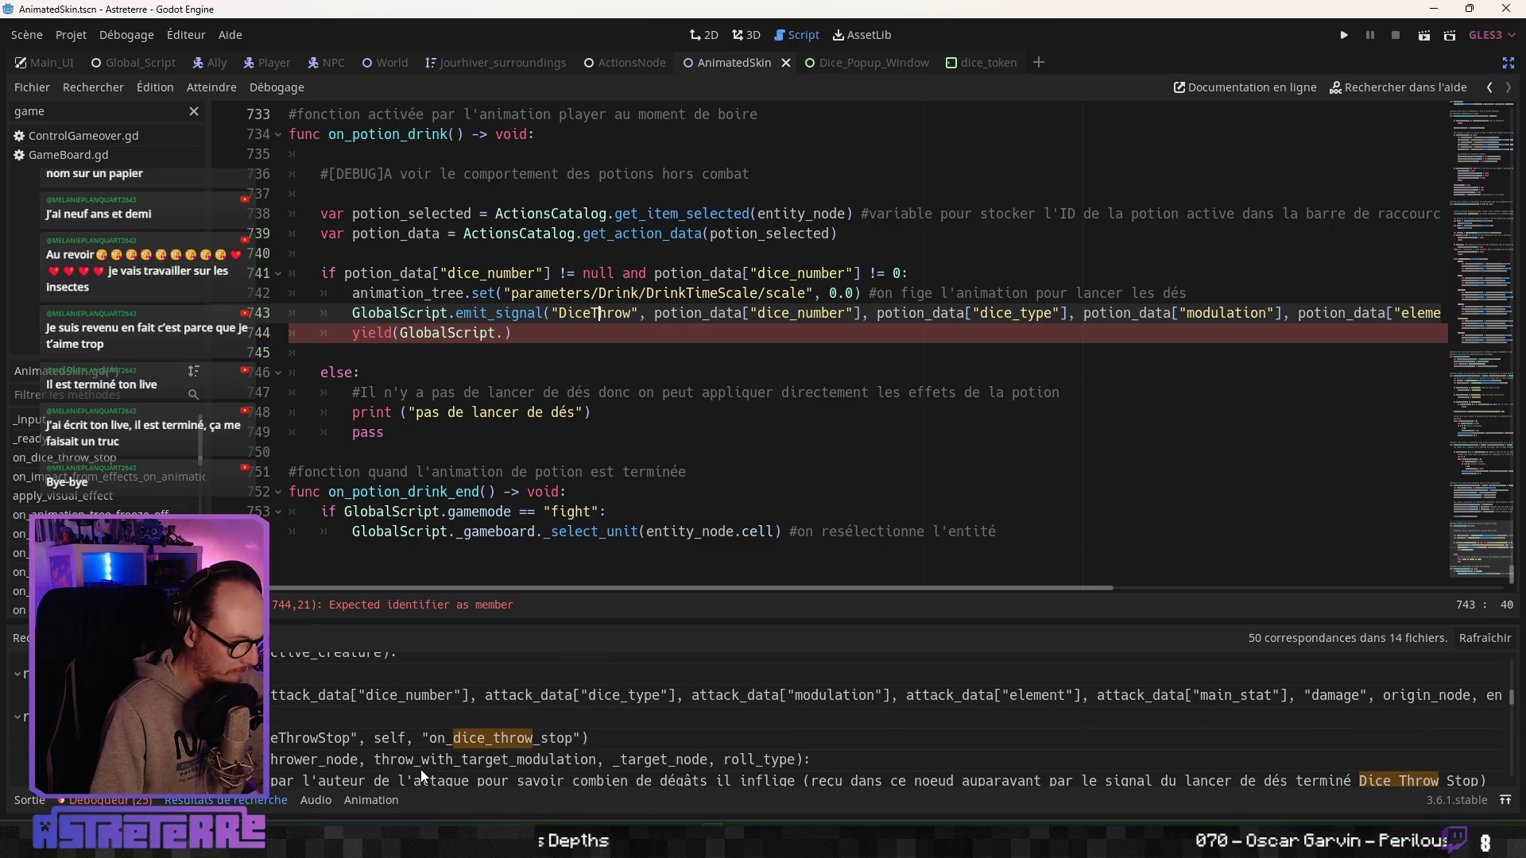
scroll(421, 771, "down", 5)
scroll(421, 769, "down", 5)
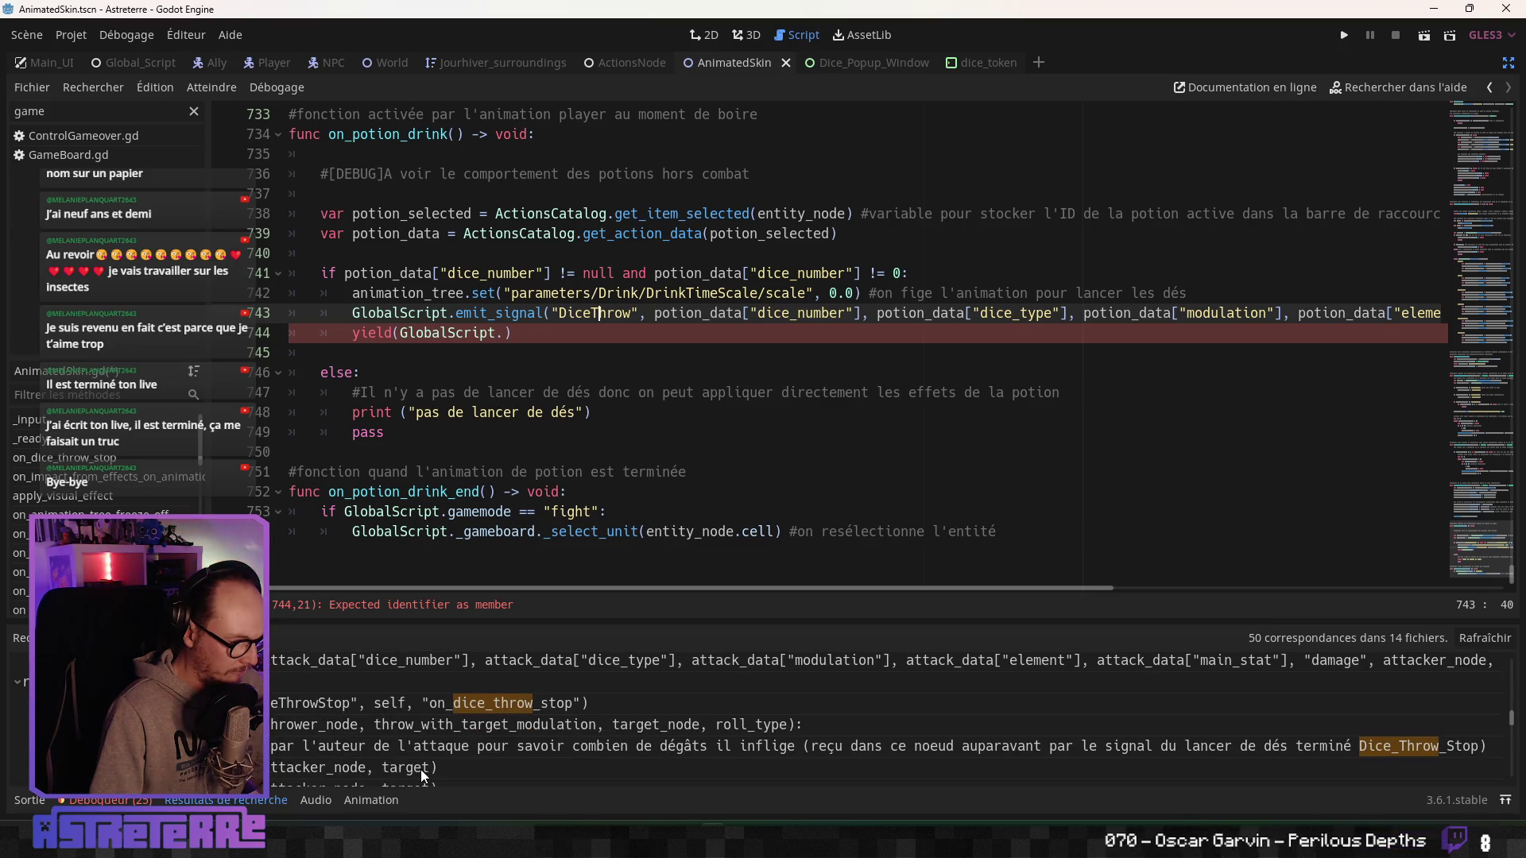
scroll(421, 770, "down", 4)
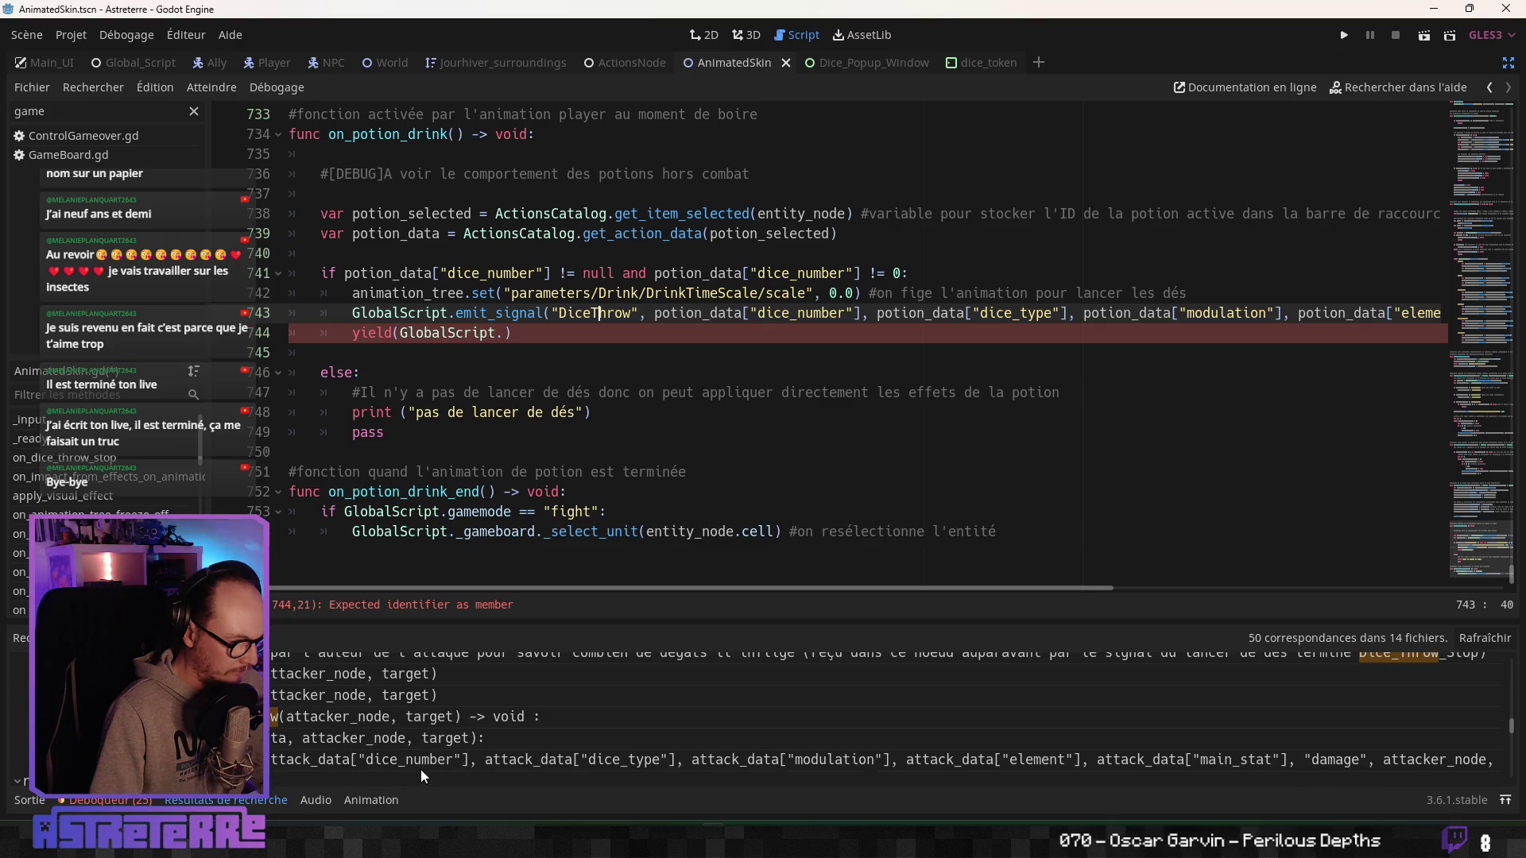
left_click(365, 721)
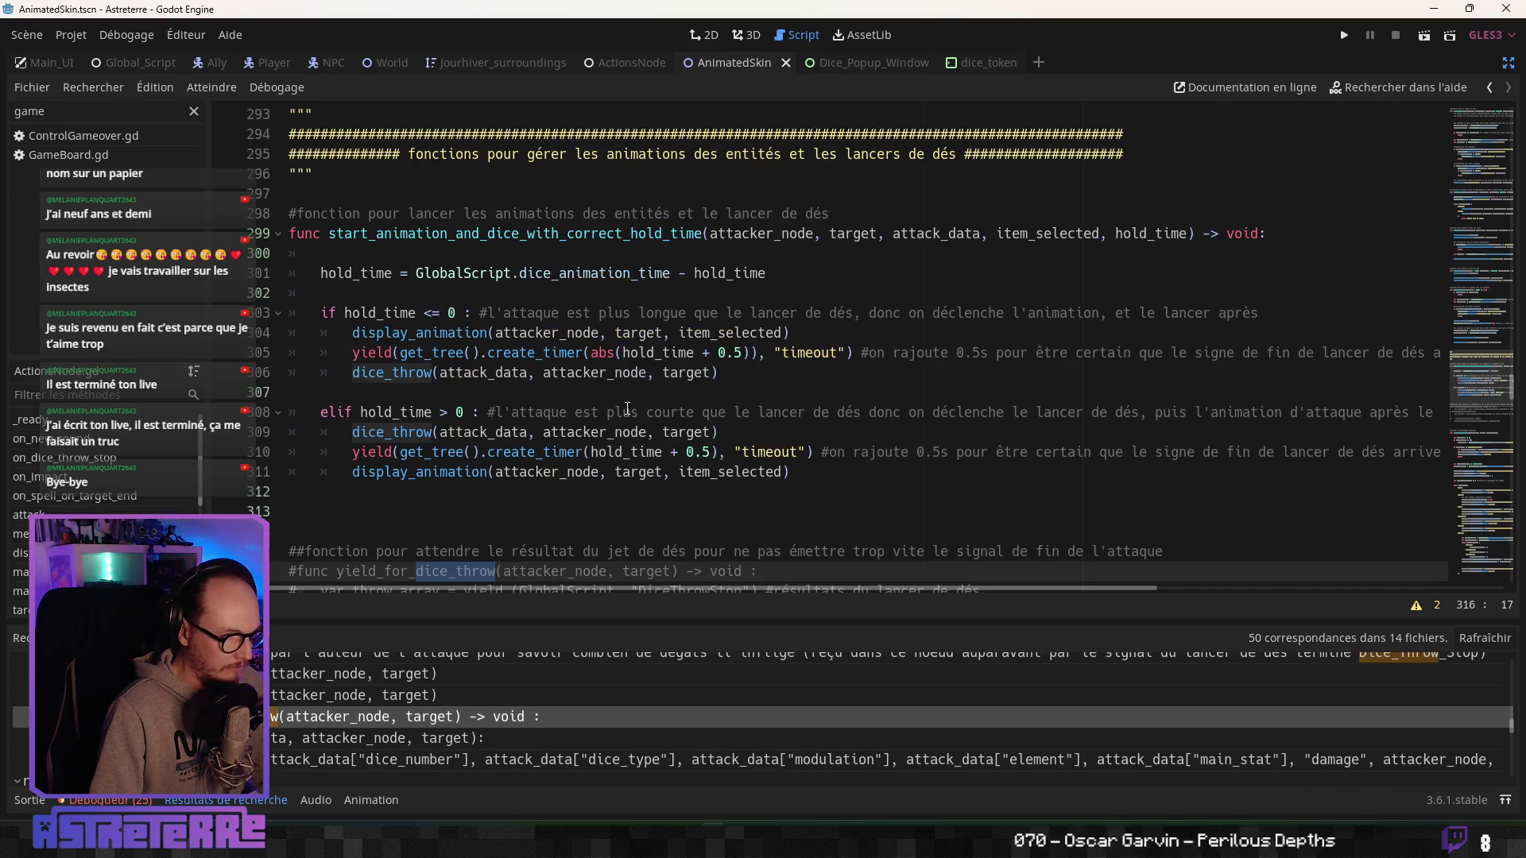
Inspect the dice_throw call, timer waits and display_animation call on lines 305-311.
left_click(495, 372)
left_click(475, 353)
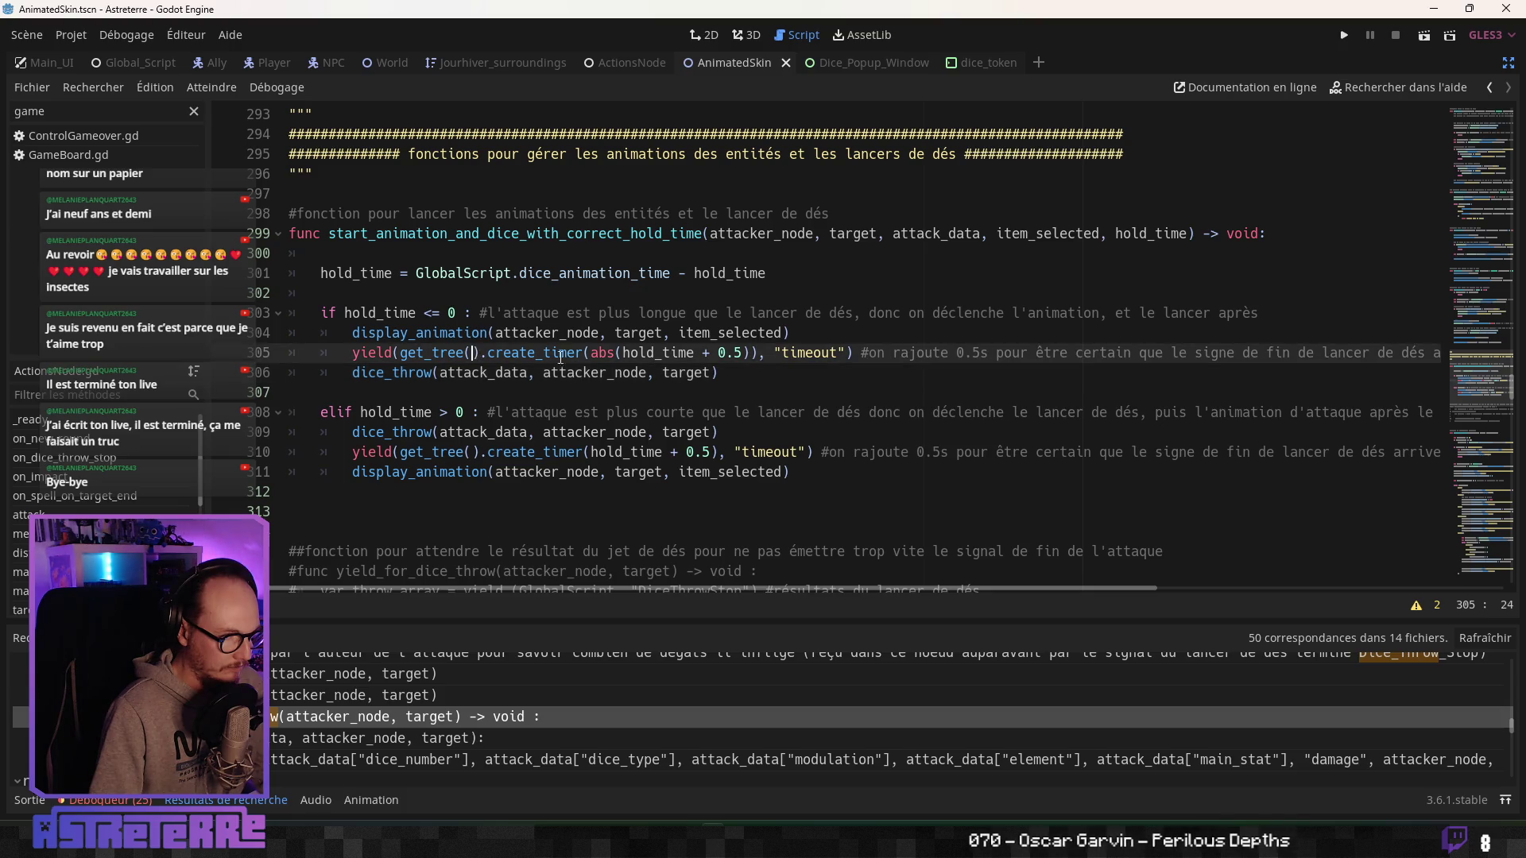
left_click(552, 409)
left_click(544, 452)
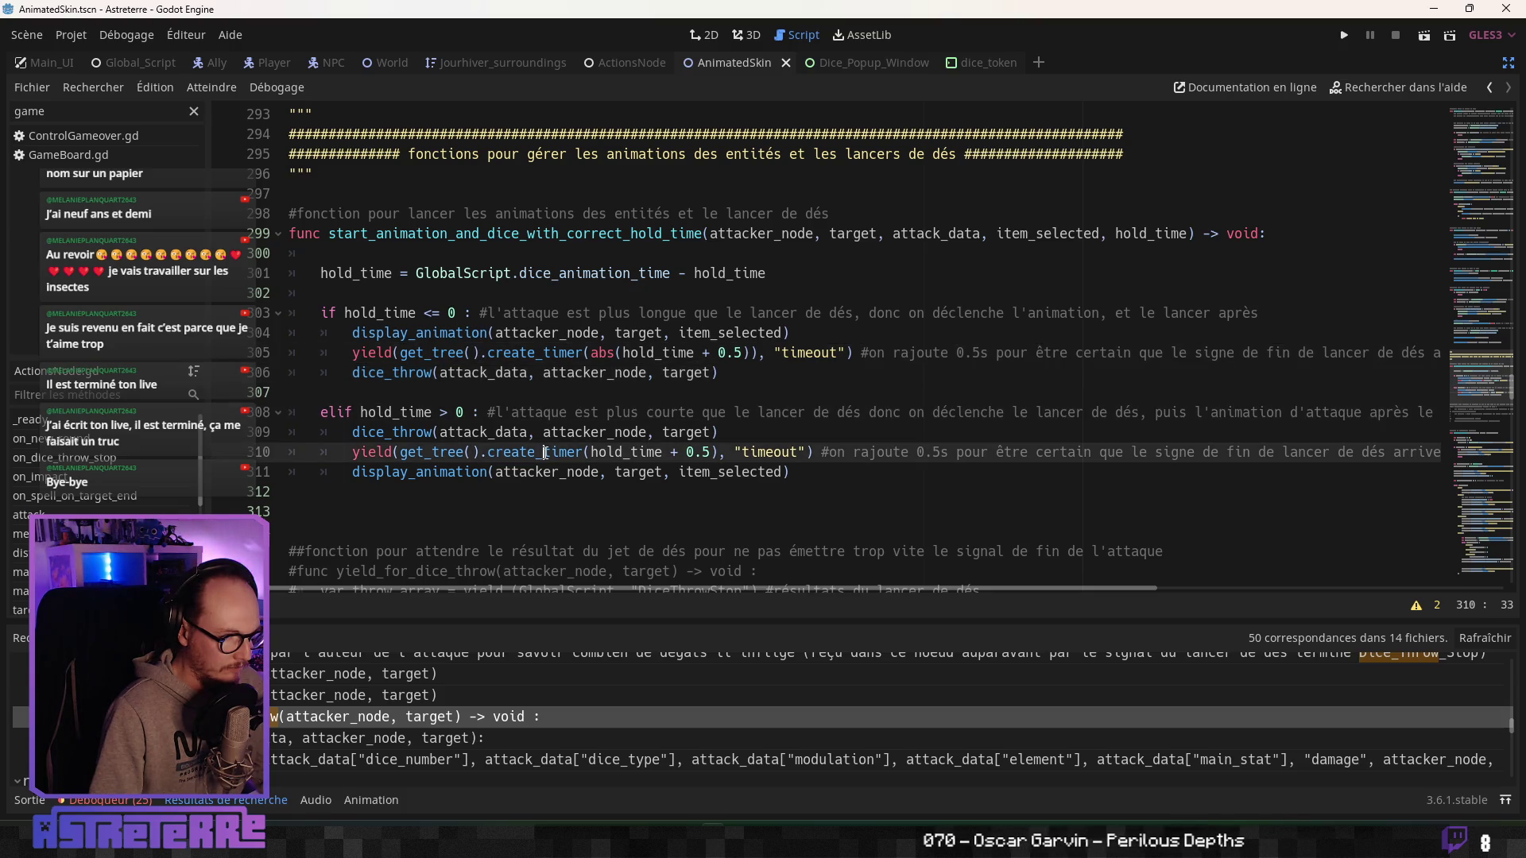
left_click(545, 477)
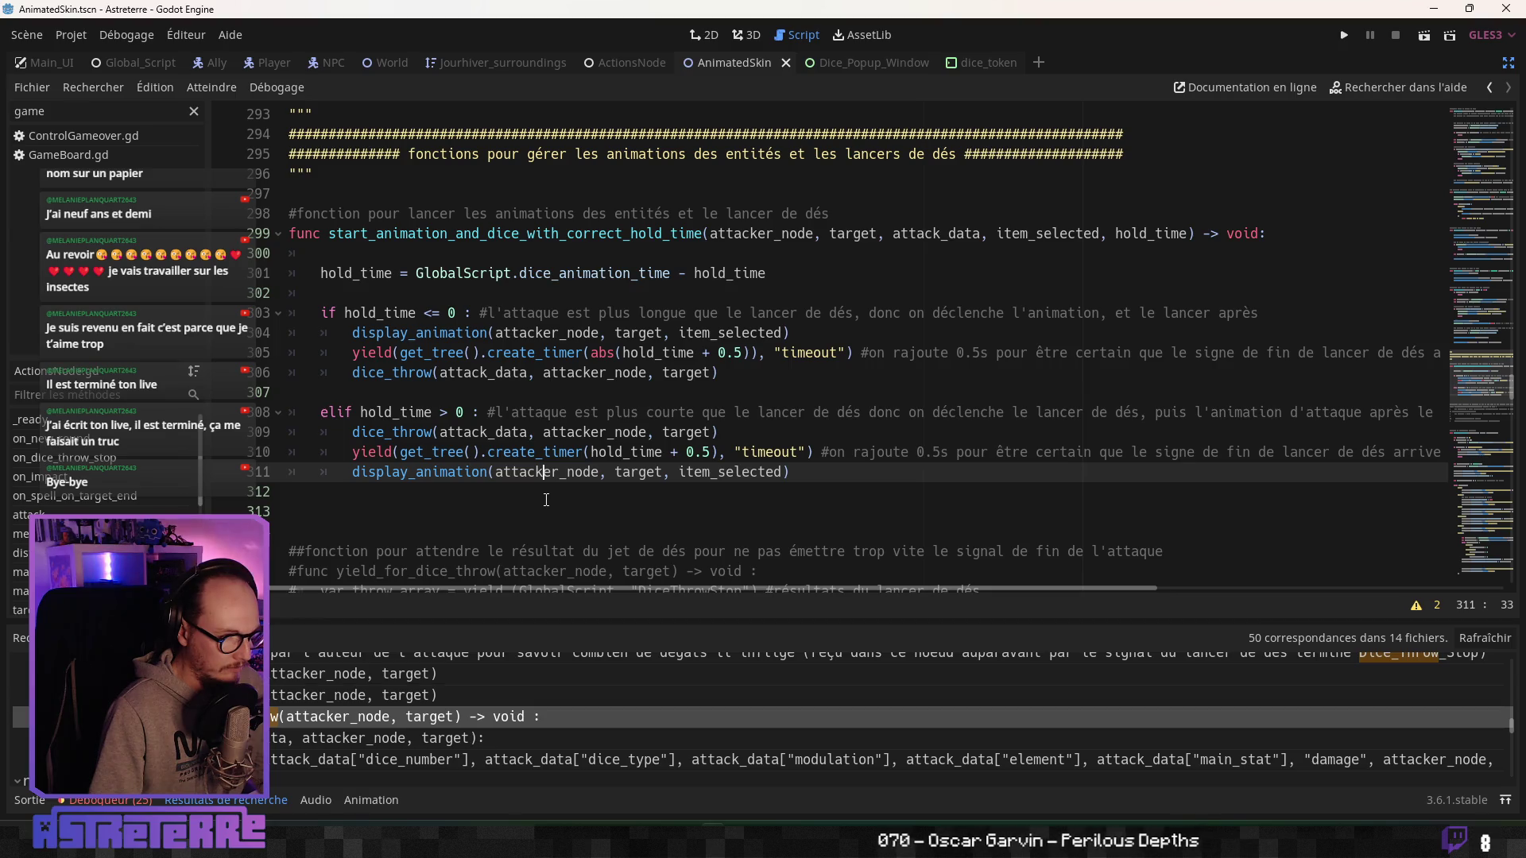
Locate 'var throw_array' in the commented yield_for_dice_throw function, then return to AnimatedSkin.gd.
scroll(546, 499, "down", 6)
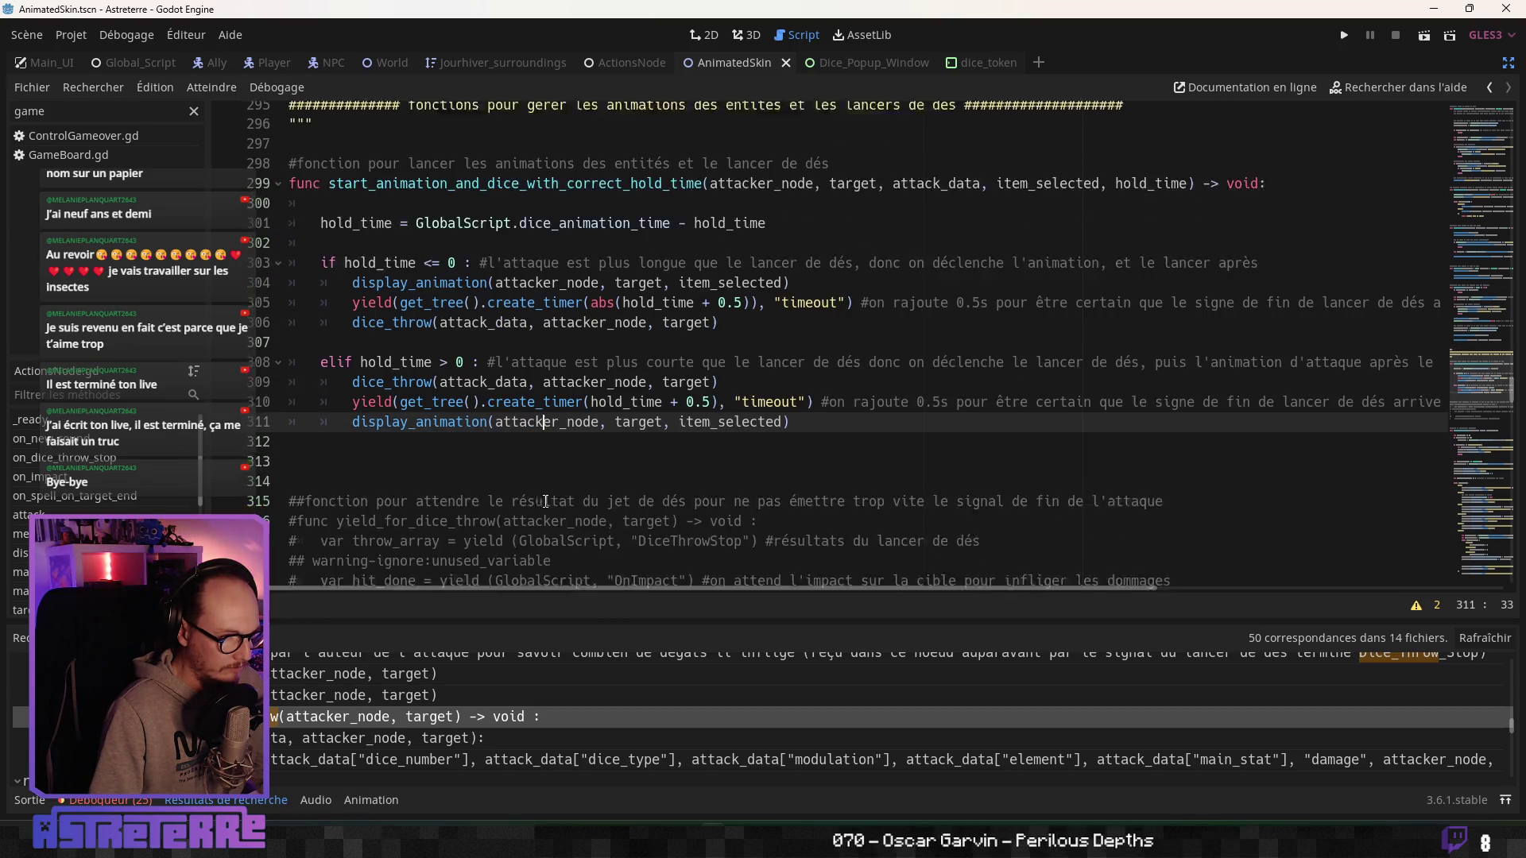
scroll(545, 505, "down", 5)
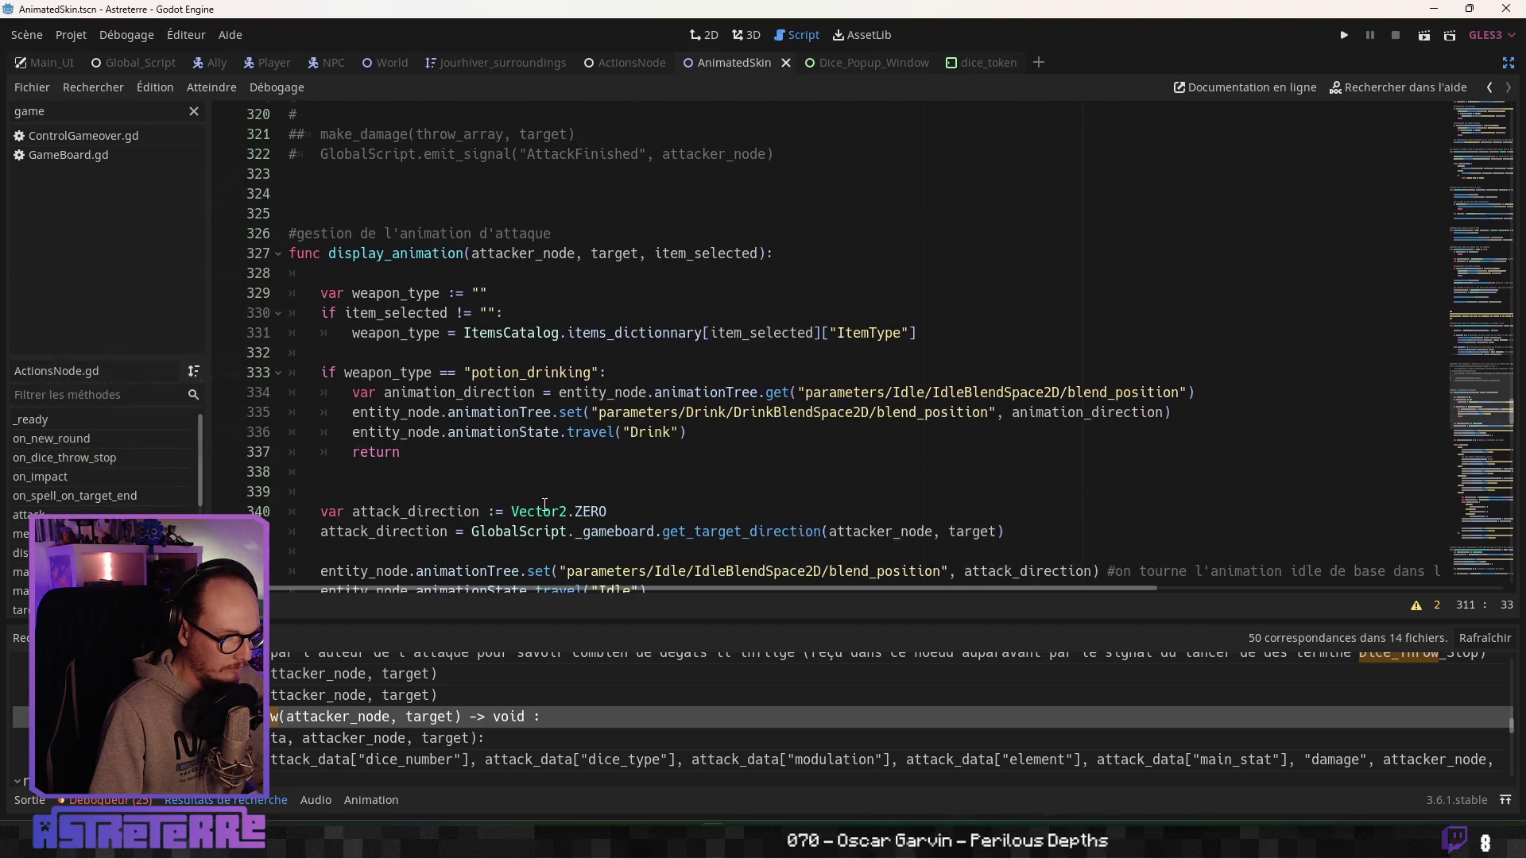
scroll(545, 506, "down", 10)
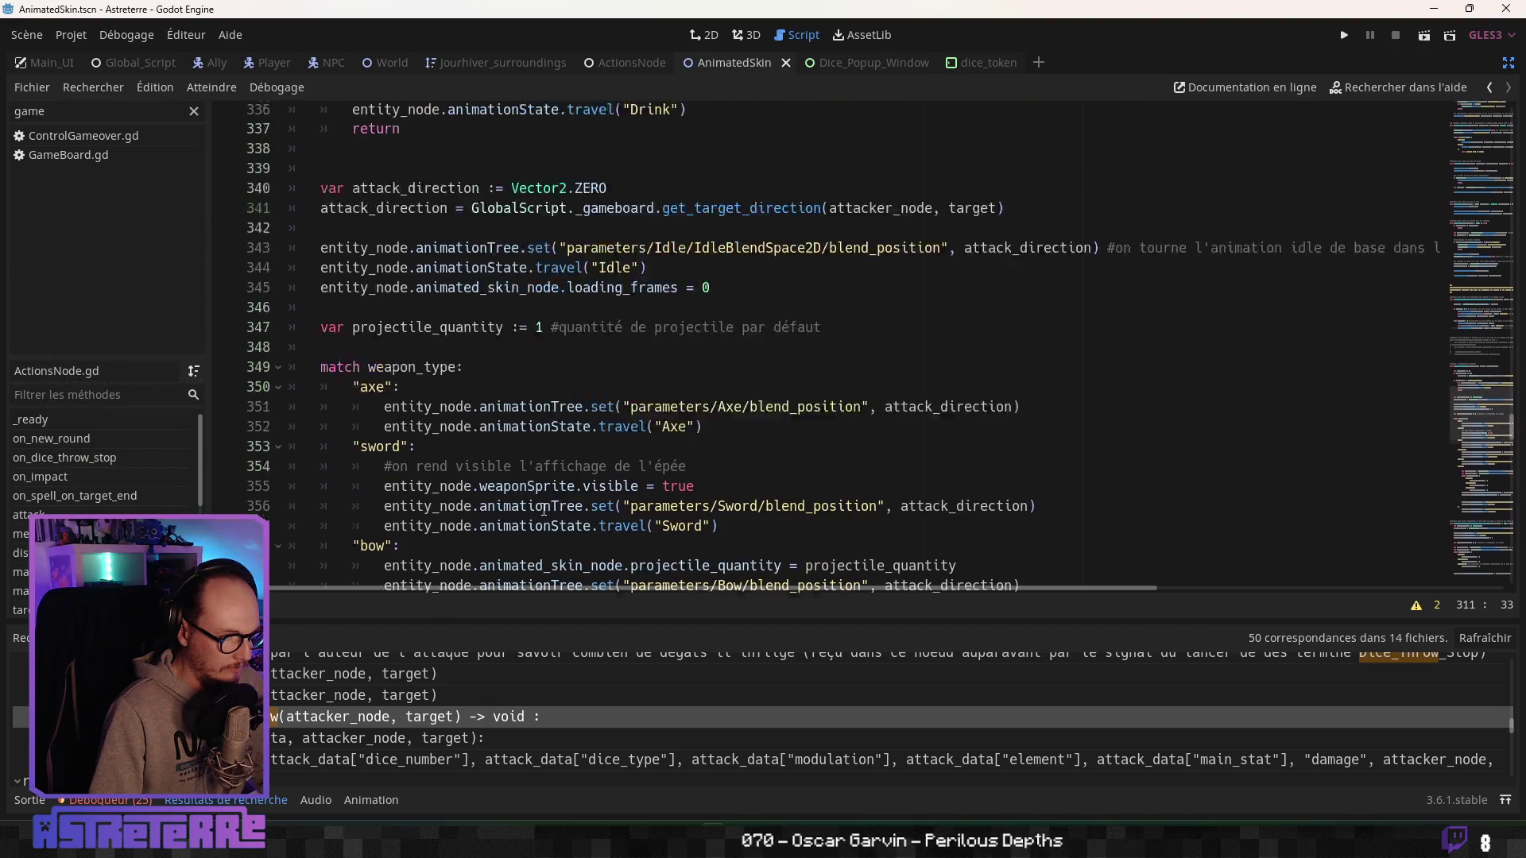
scroll(544, 510, "down", 3)
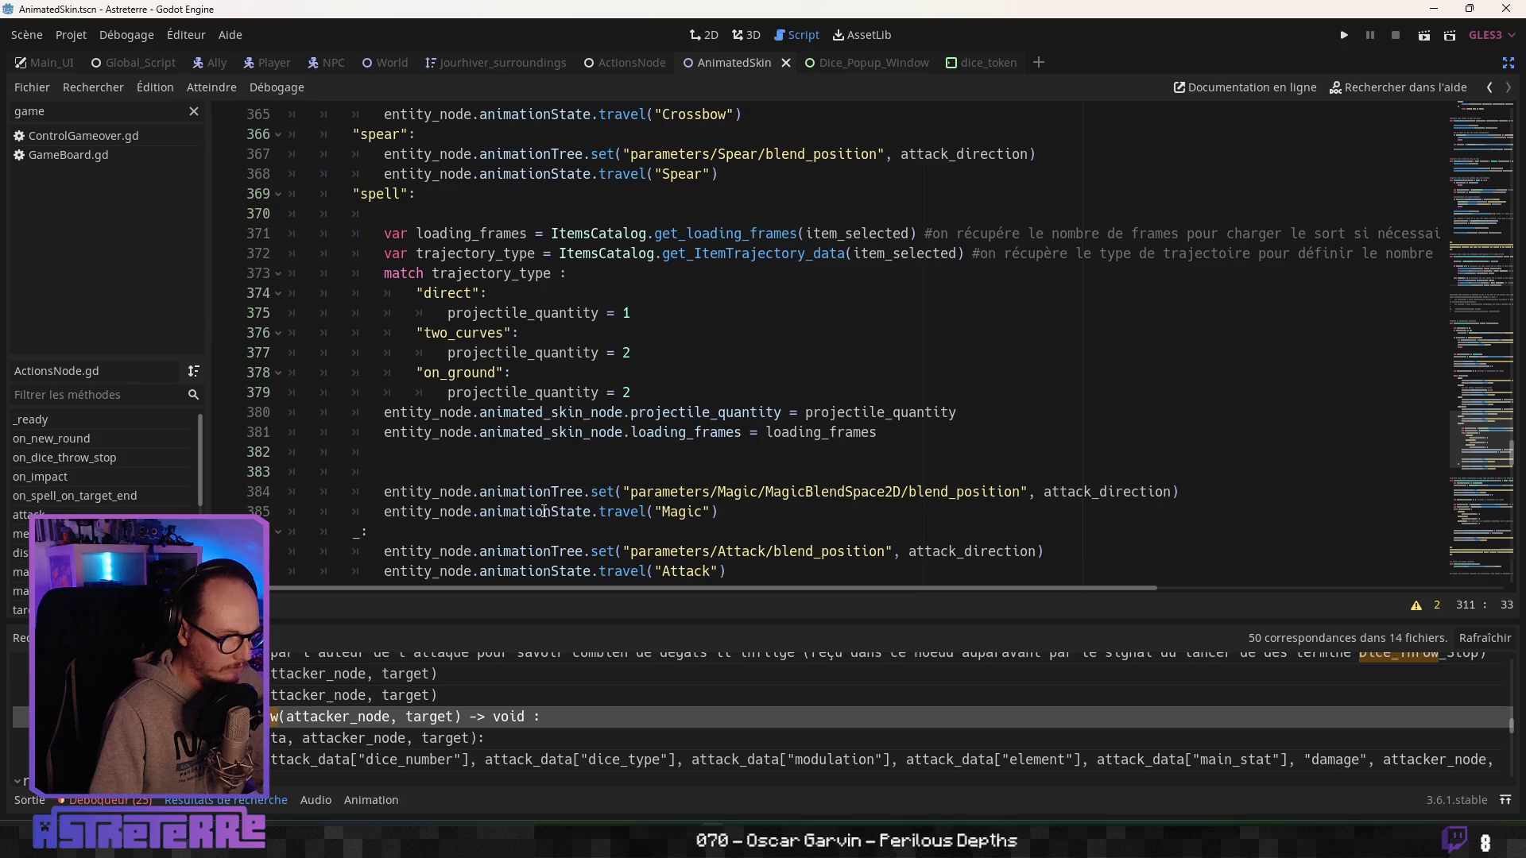
scroll(357, 700, "down", 1)
scroll(361, 713, "down", 2)
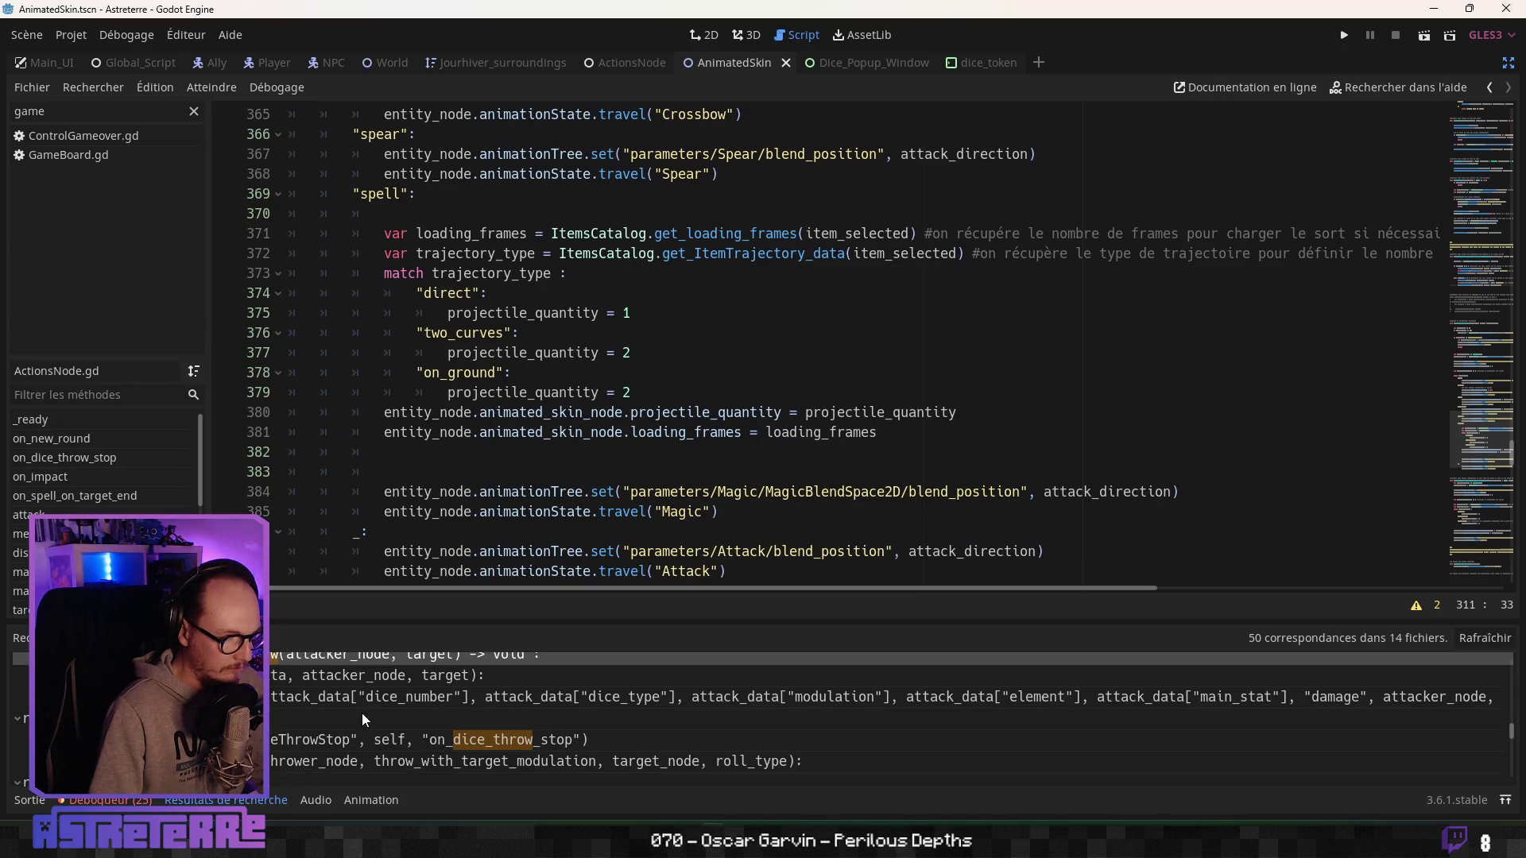
scroll(350, 725, "down", 1)
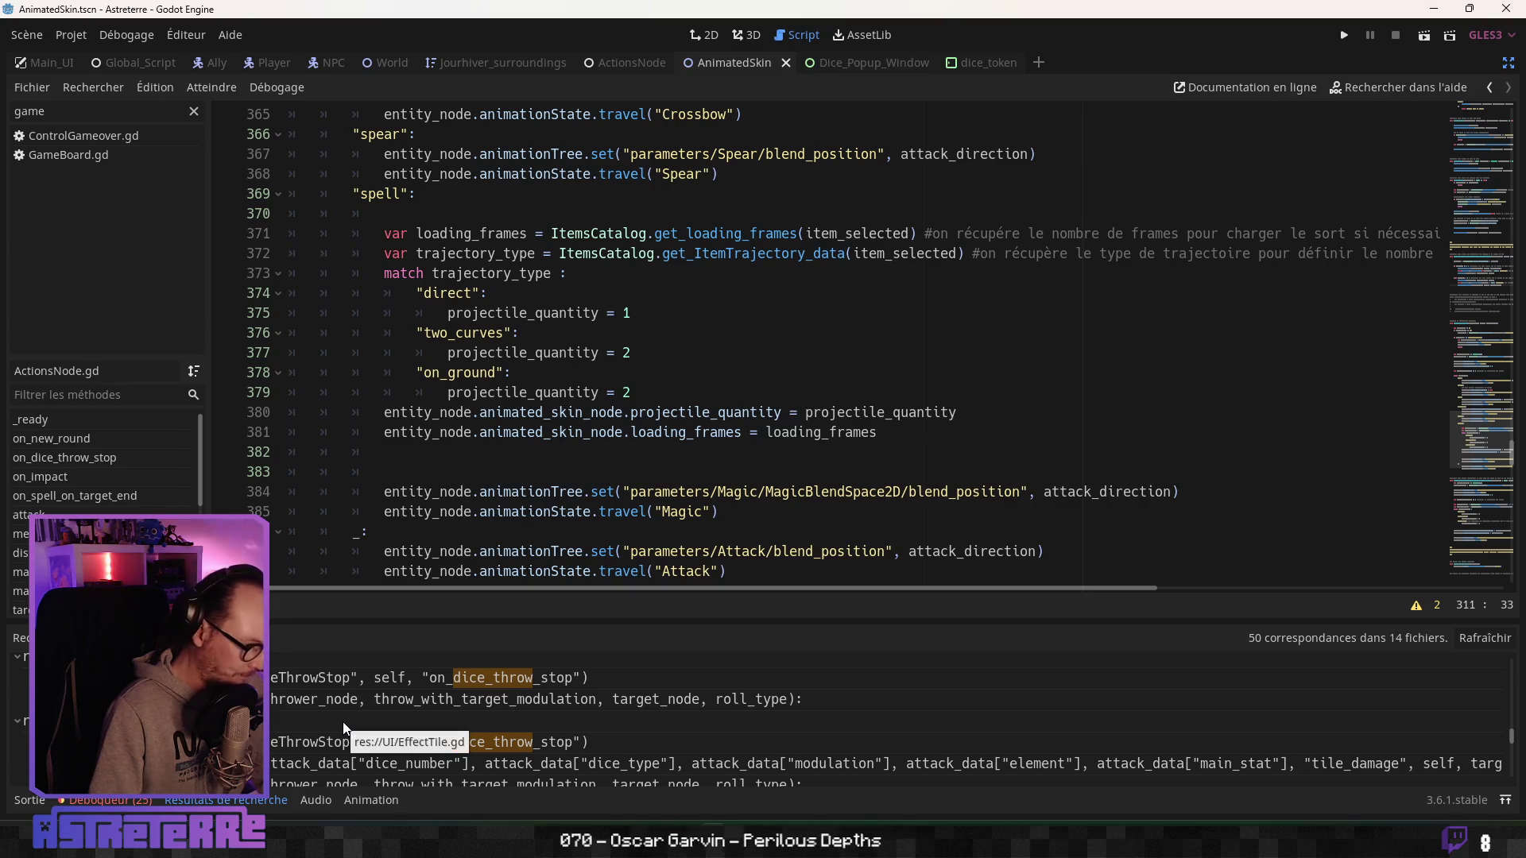
scroll(341, 720, "down", 1)
scroll(341, 724, "down", 5)
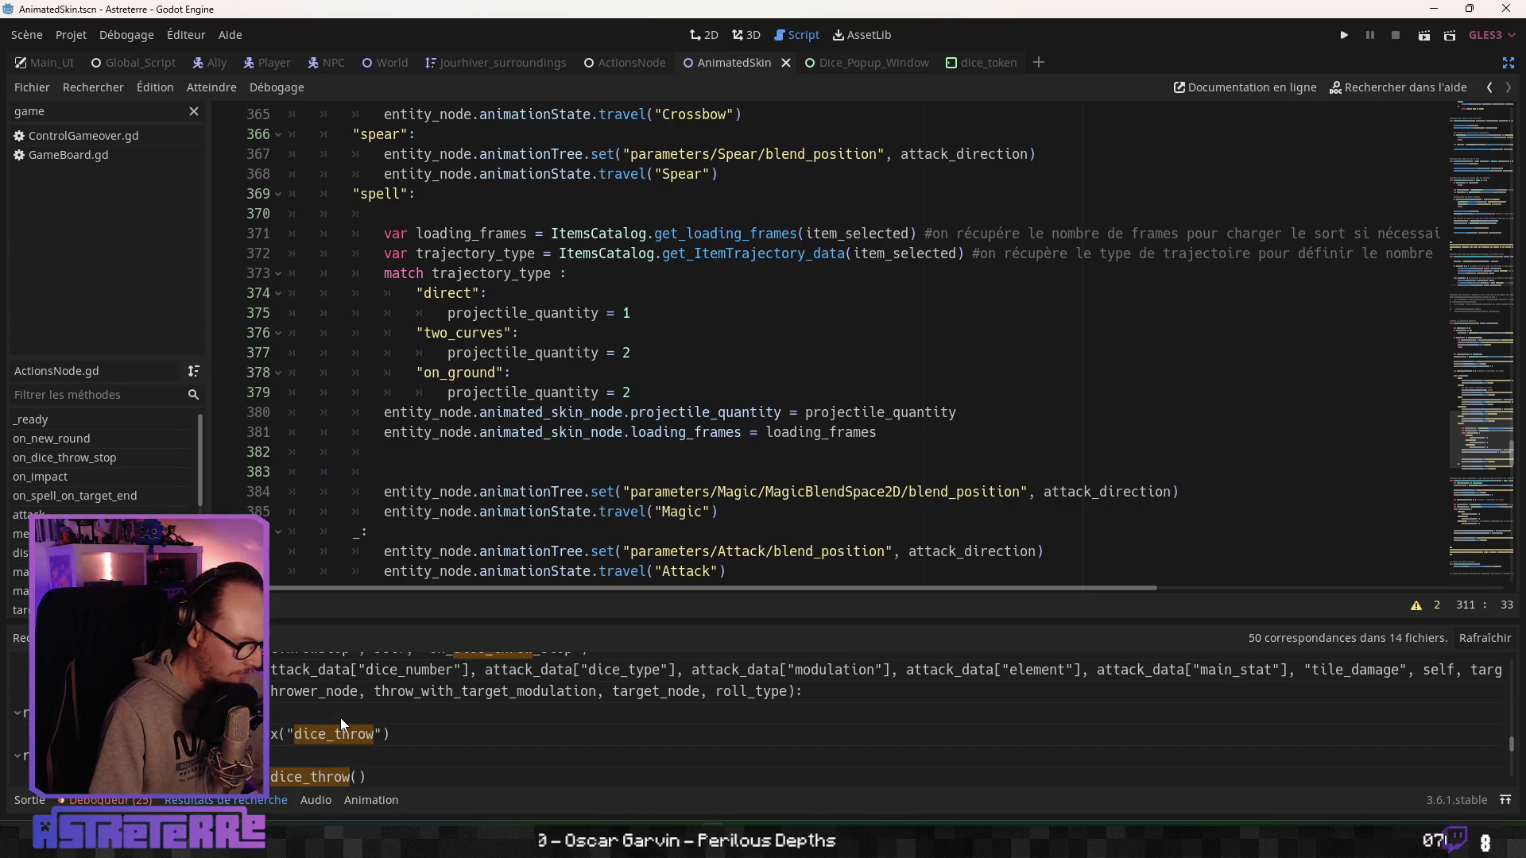
scroll(340, 724, "down", 5)
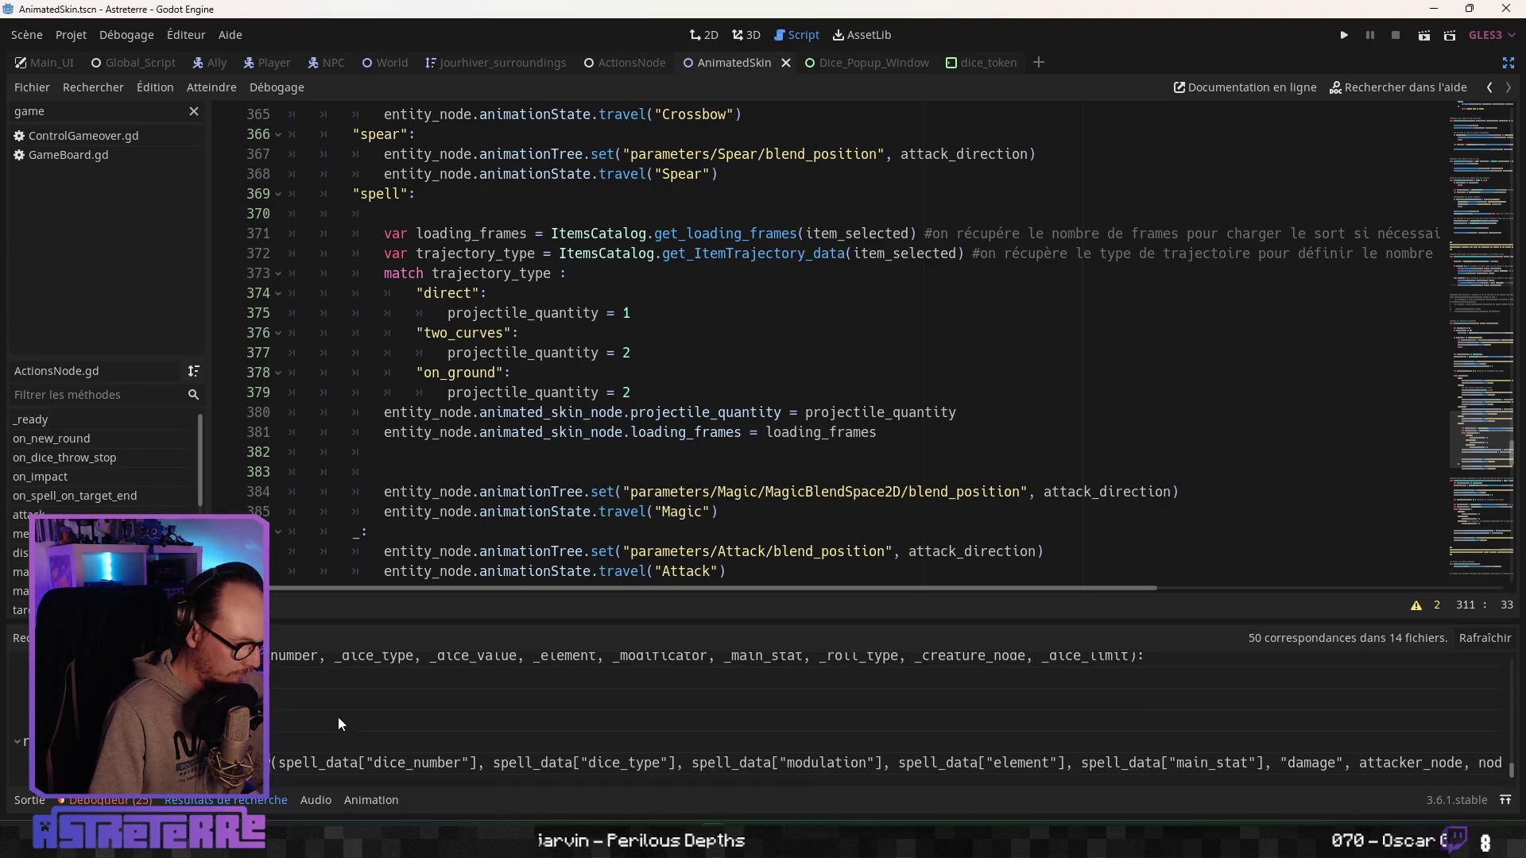
scroll(337, 717, "up", 3)
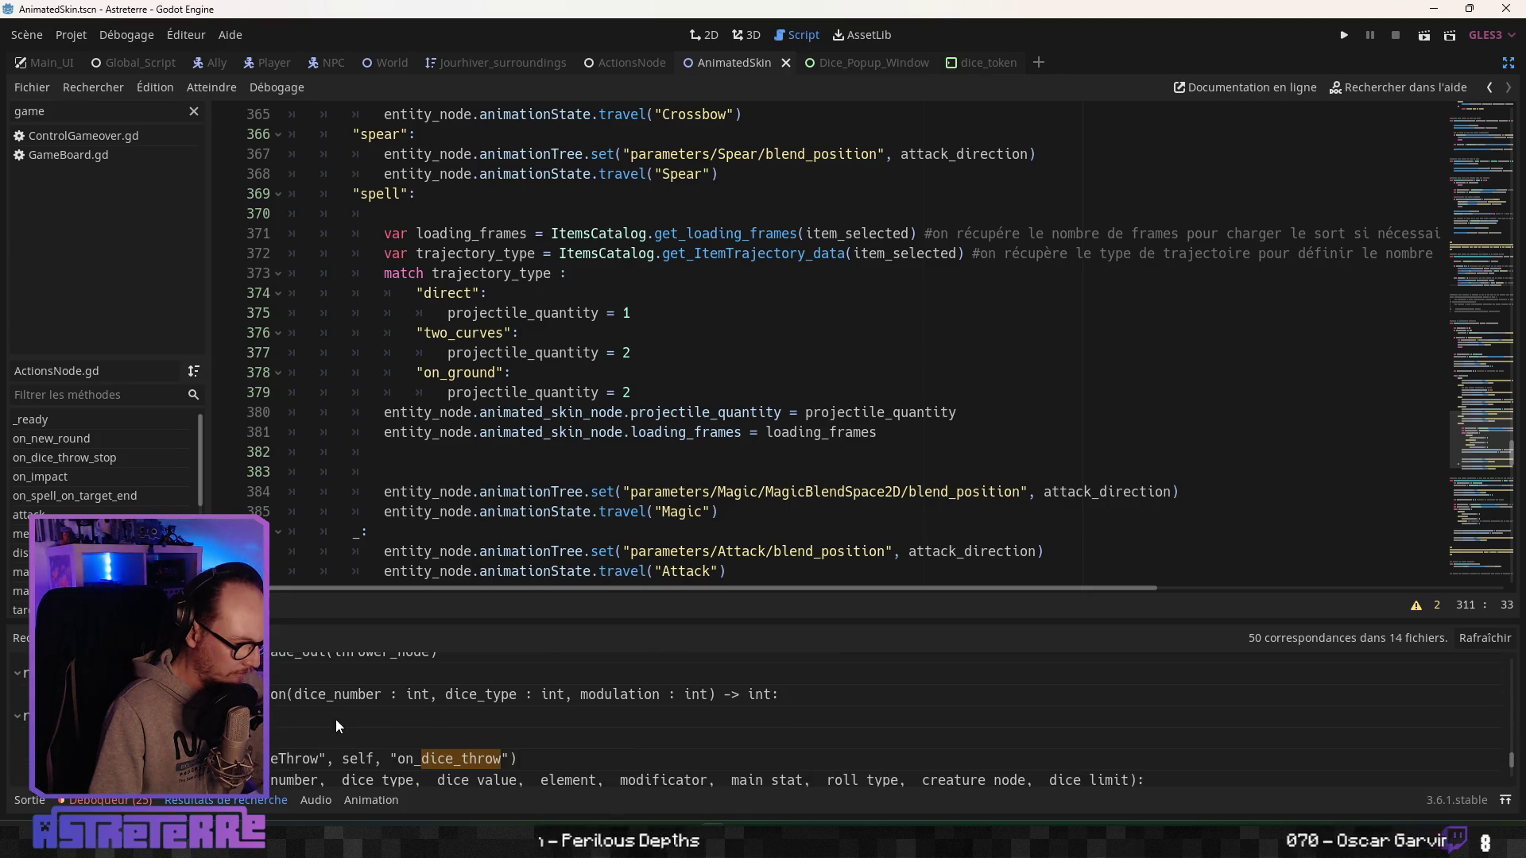
scroll(335, 719, "up", 3)
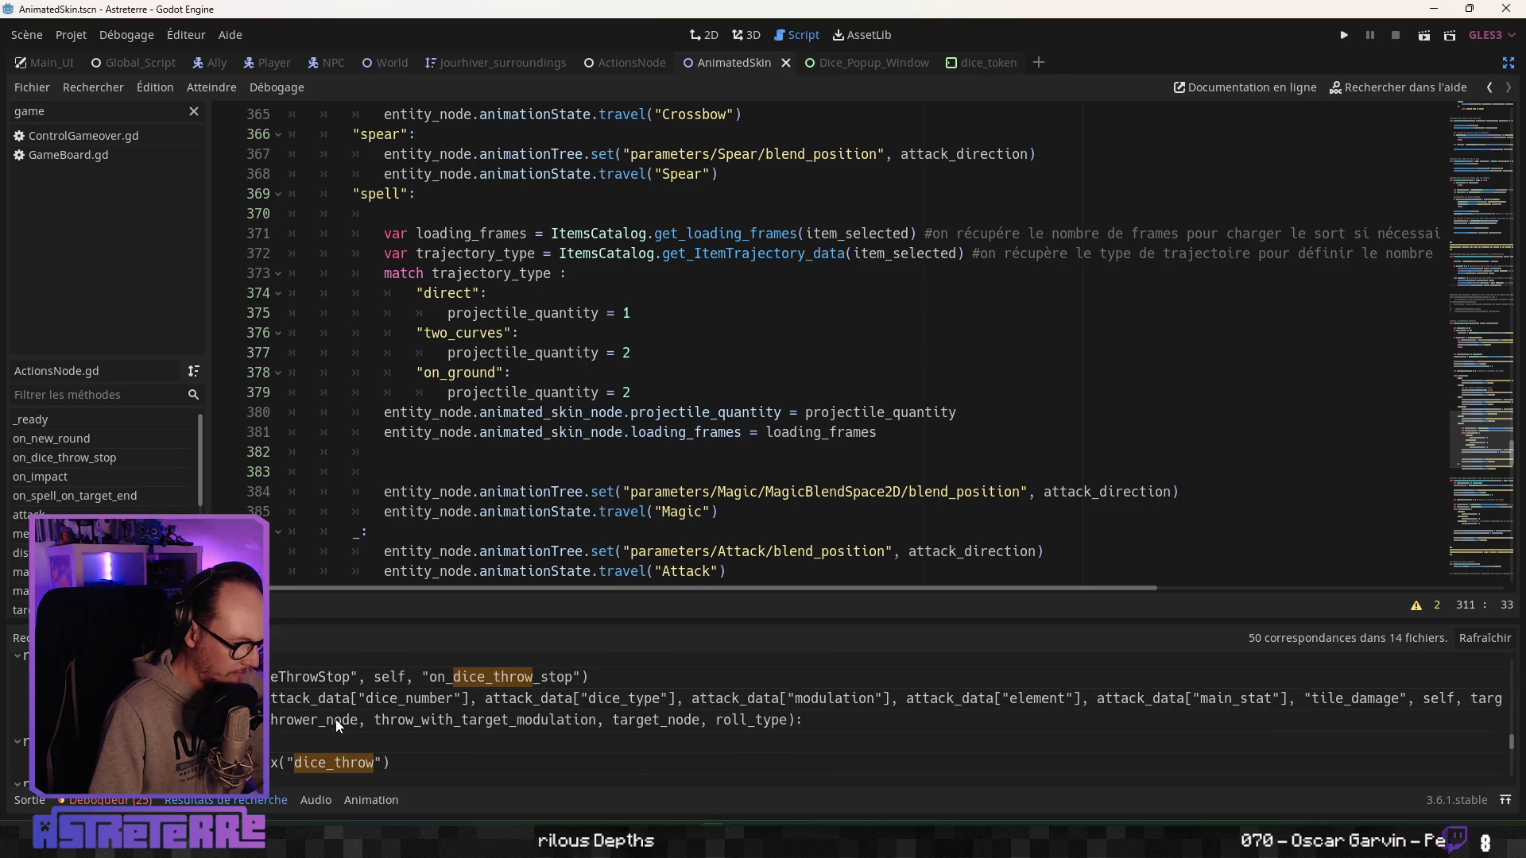
scroll(335, 719, "up", 3)
scroll(537, 478, "up", 15)
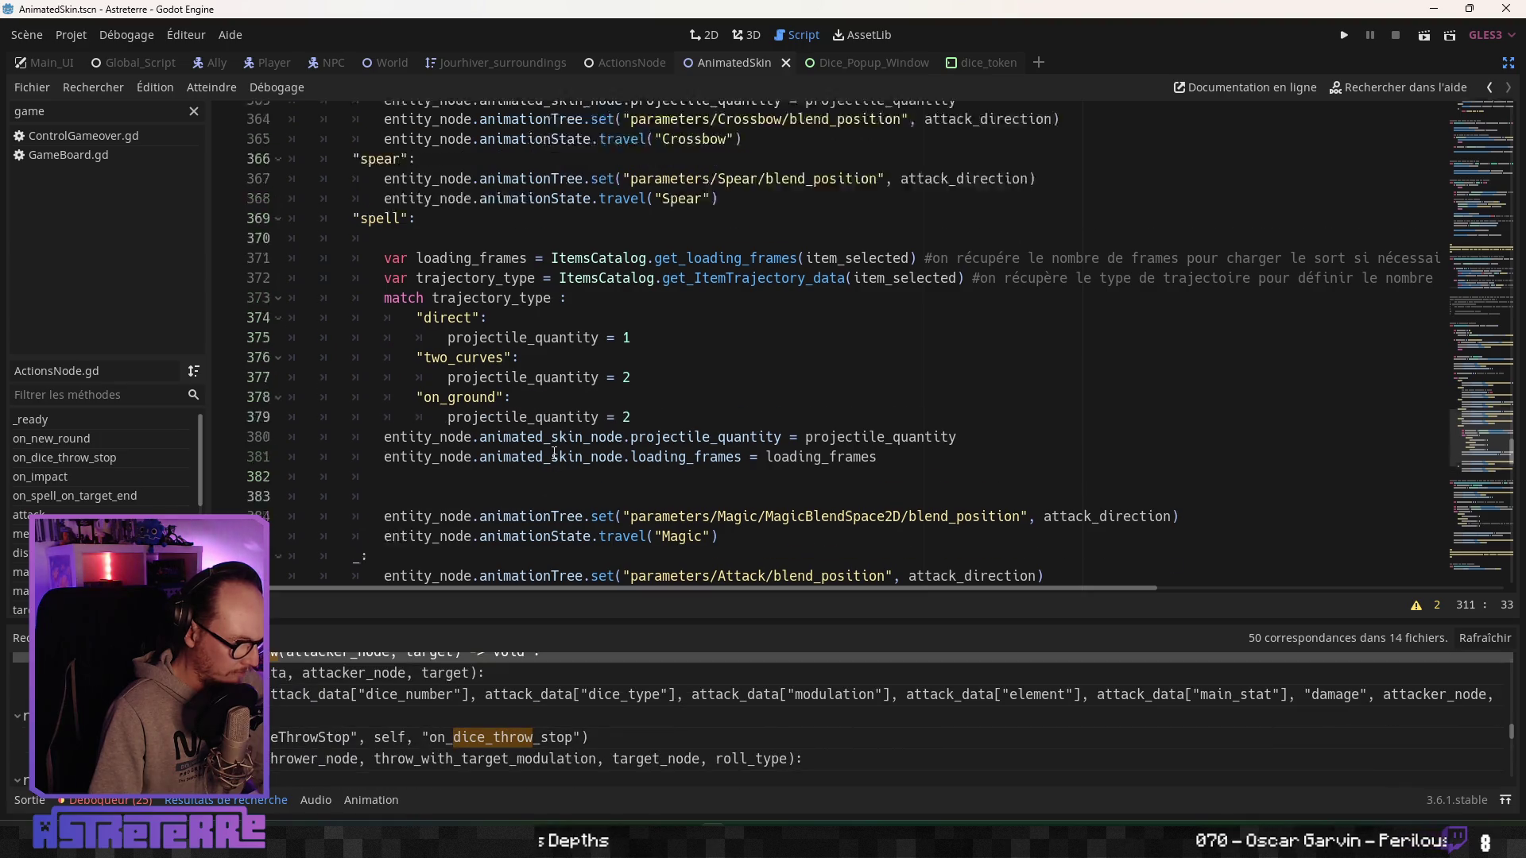
scroll(537, 478, "up", 6)
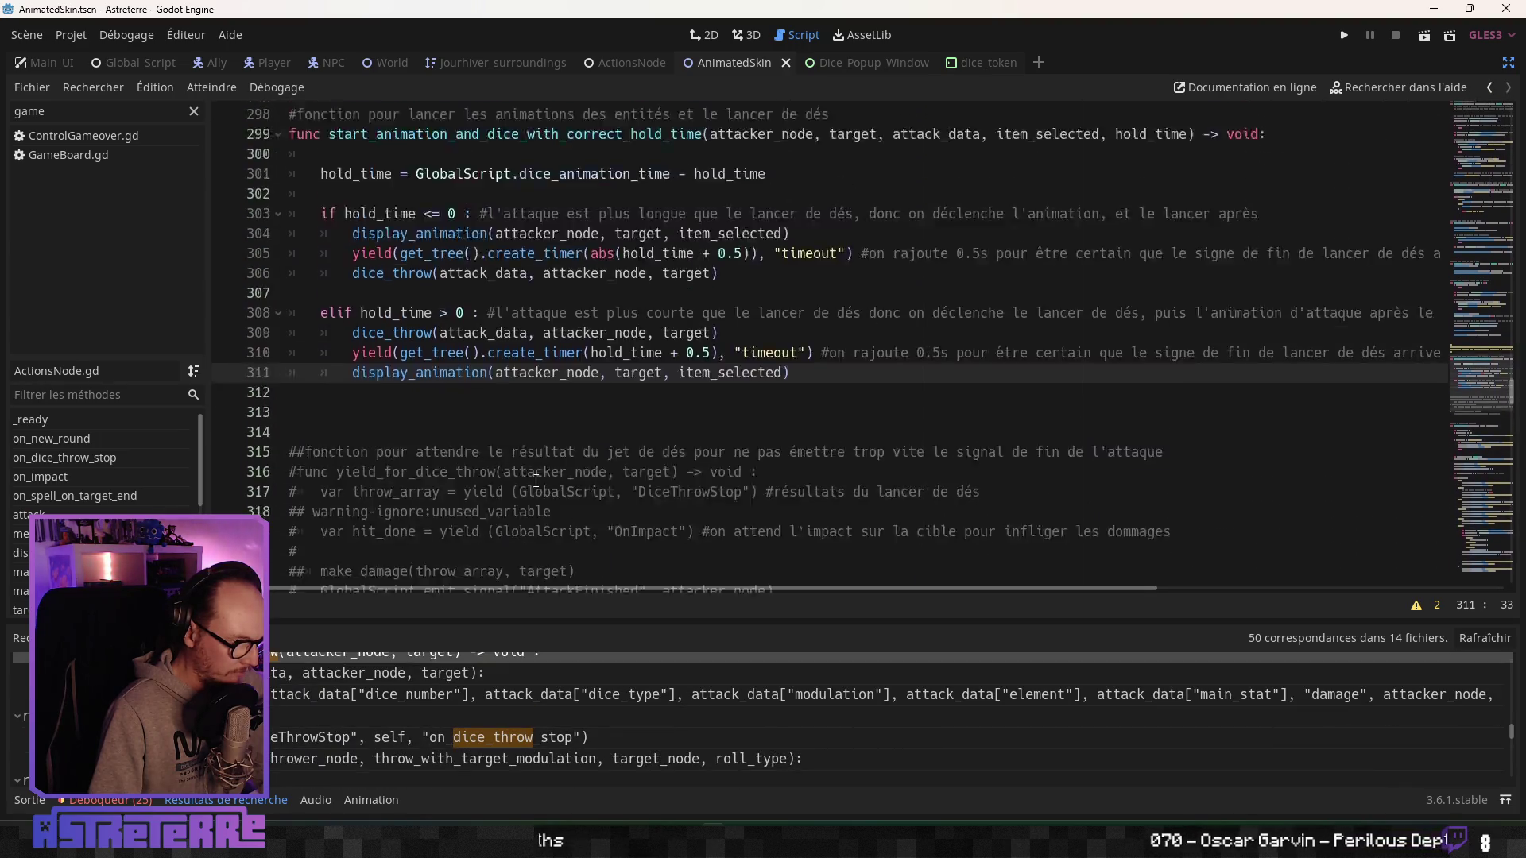
left_click(491, 453)
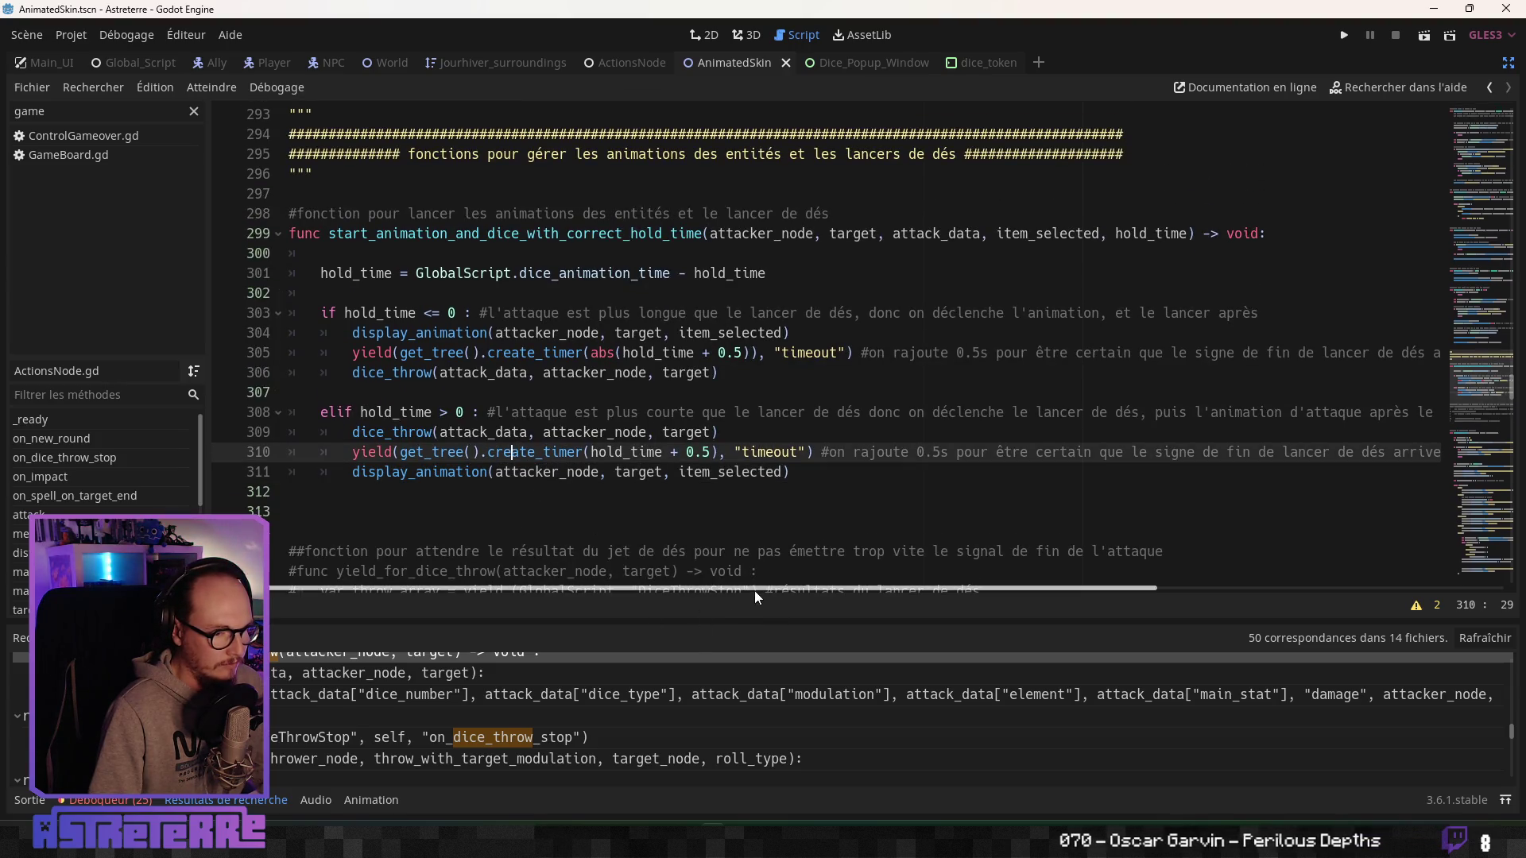
left_click(625, 62)
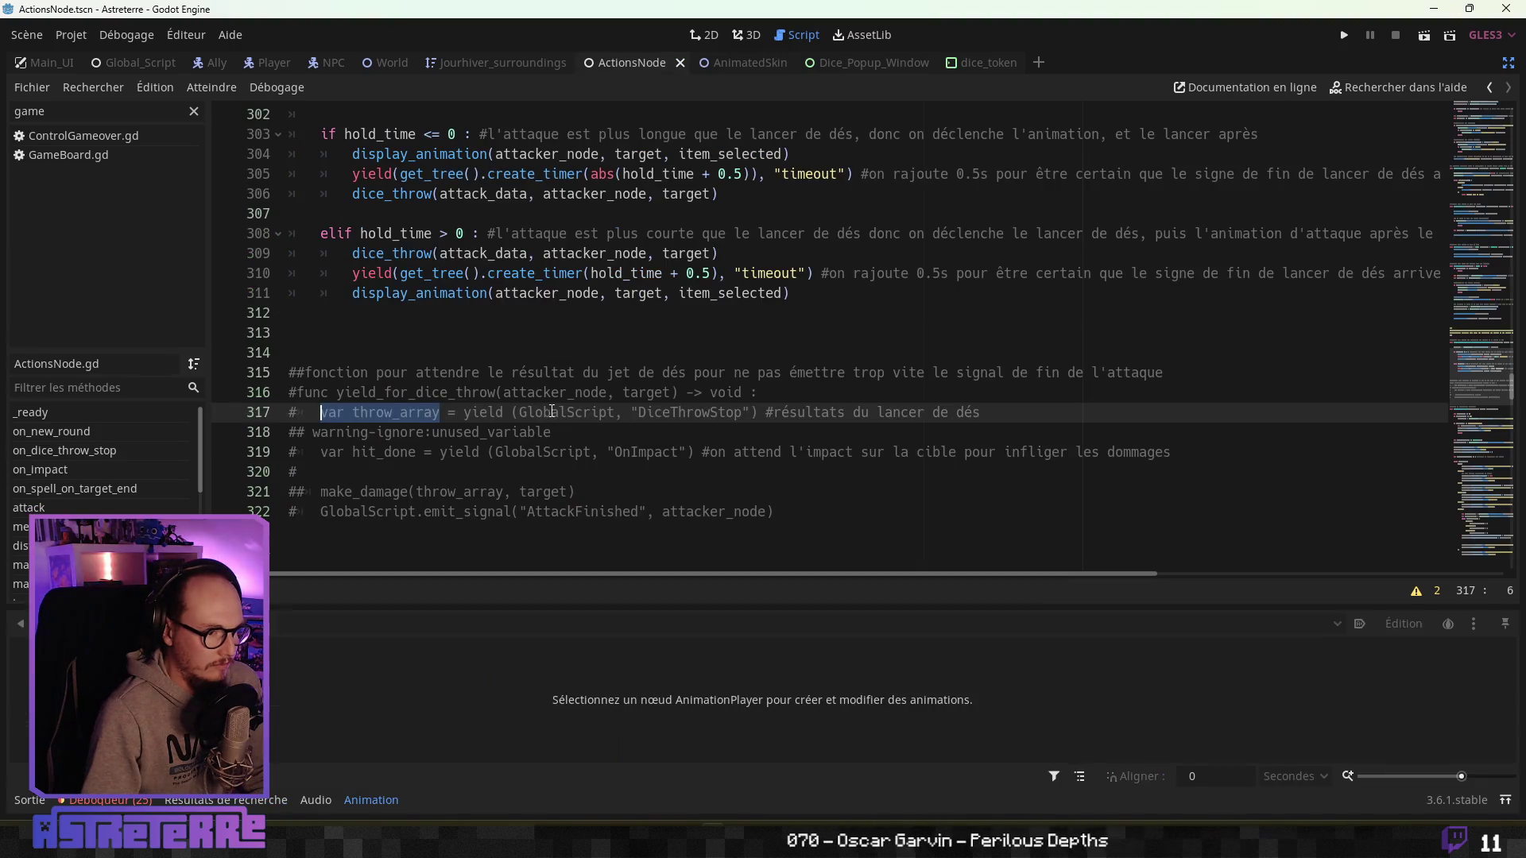
Prefix the DiceThrowStop yield on line 744 with 'var throw_array = '.
left_click(728, 62)
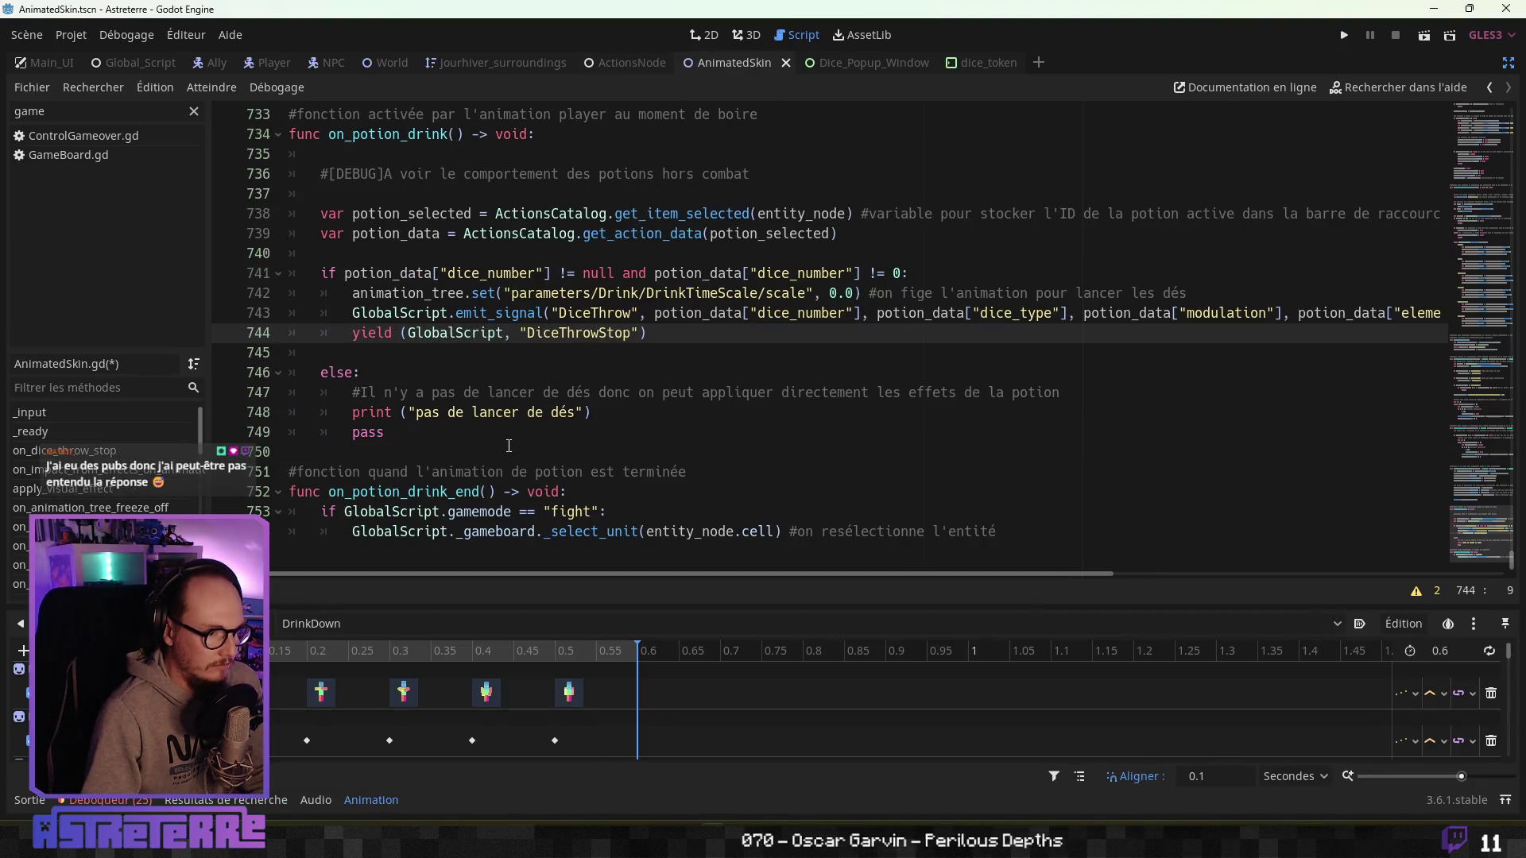
type("var throw_array")
type(" =")
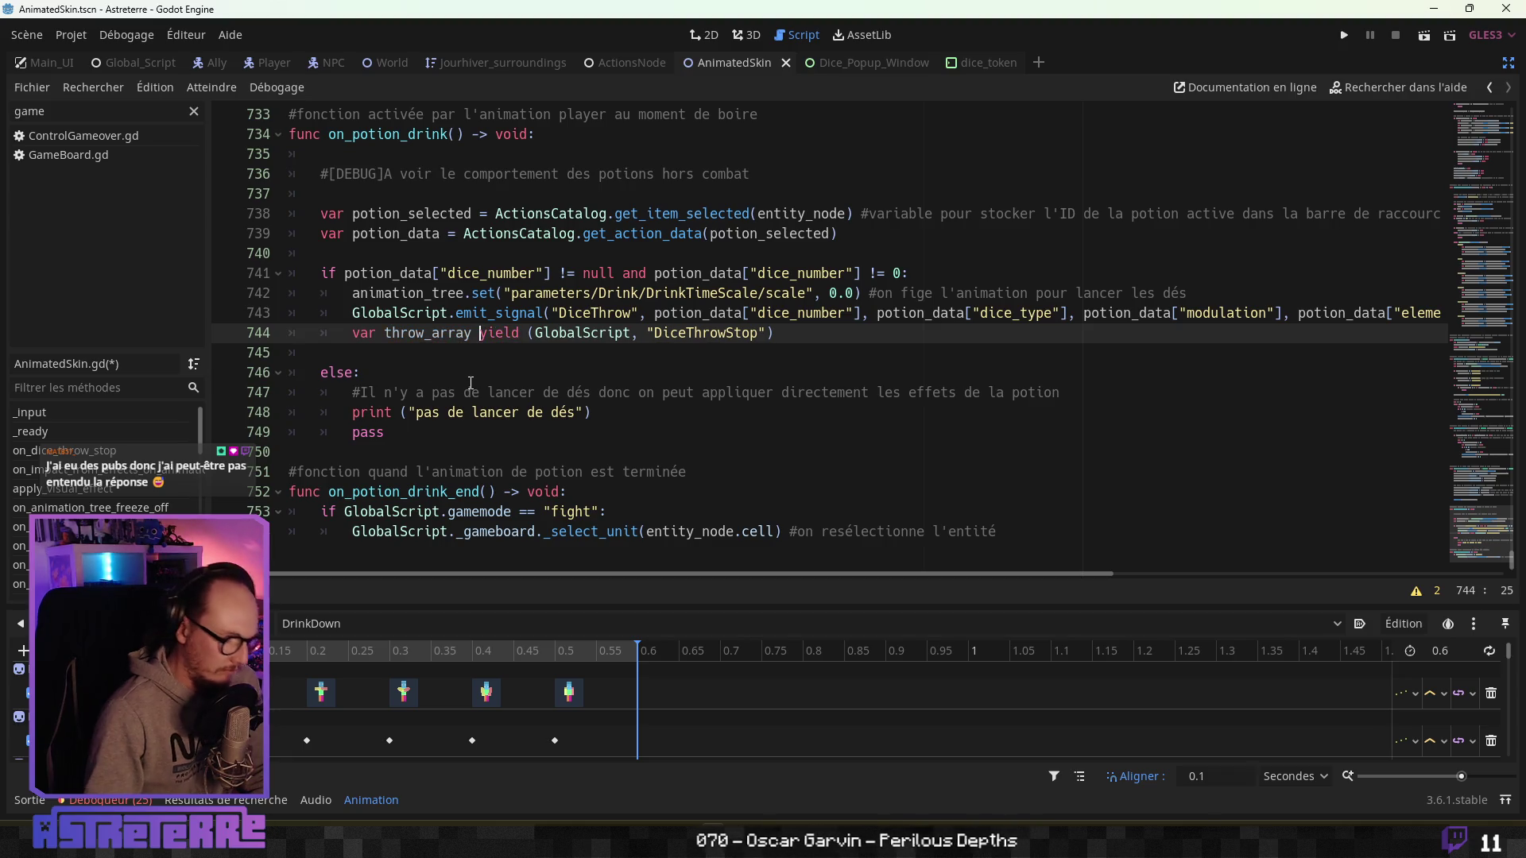
left_click(461, 387)
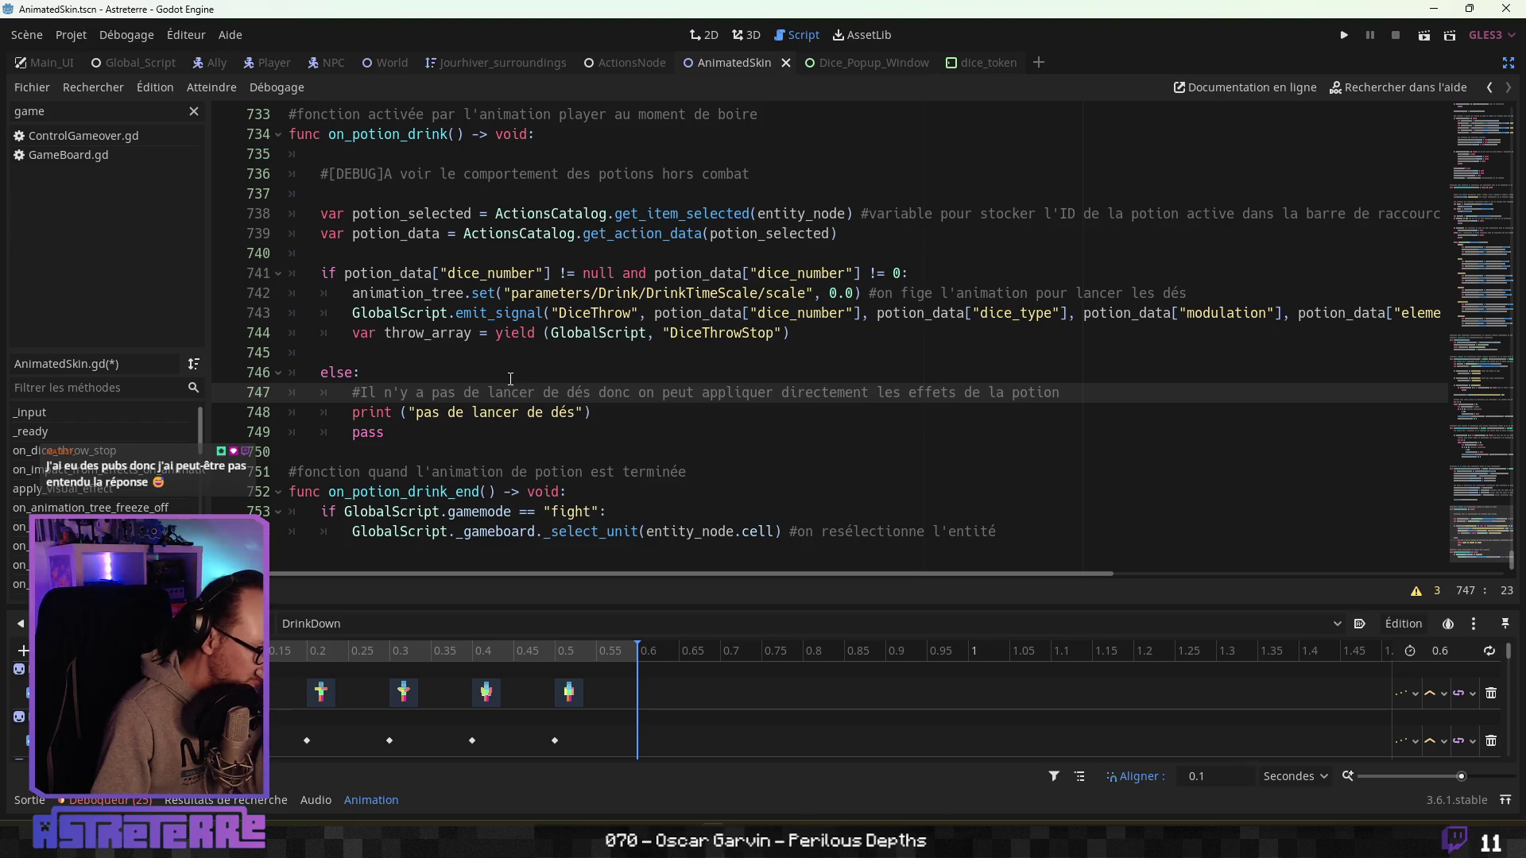
Add a new empty line 745 after the throw_array yield statement.
left_click(473, 333)
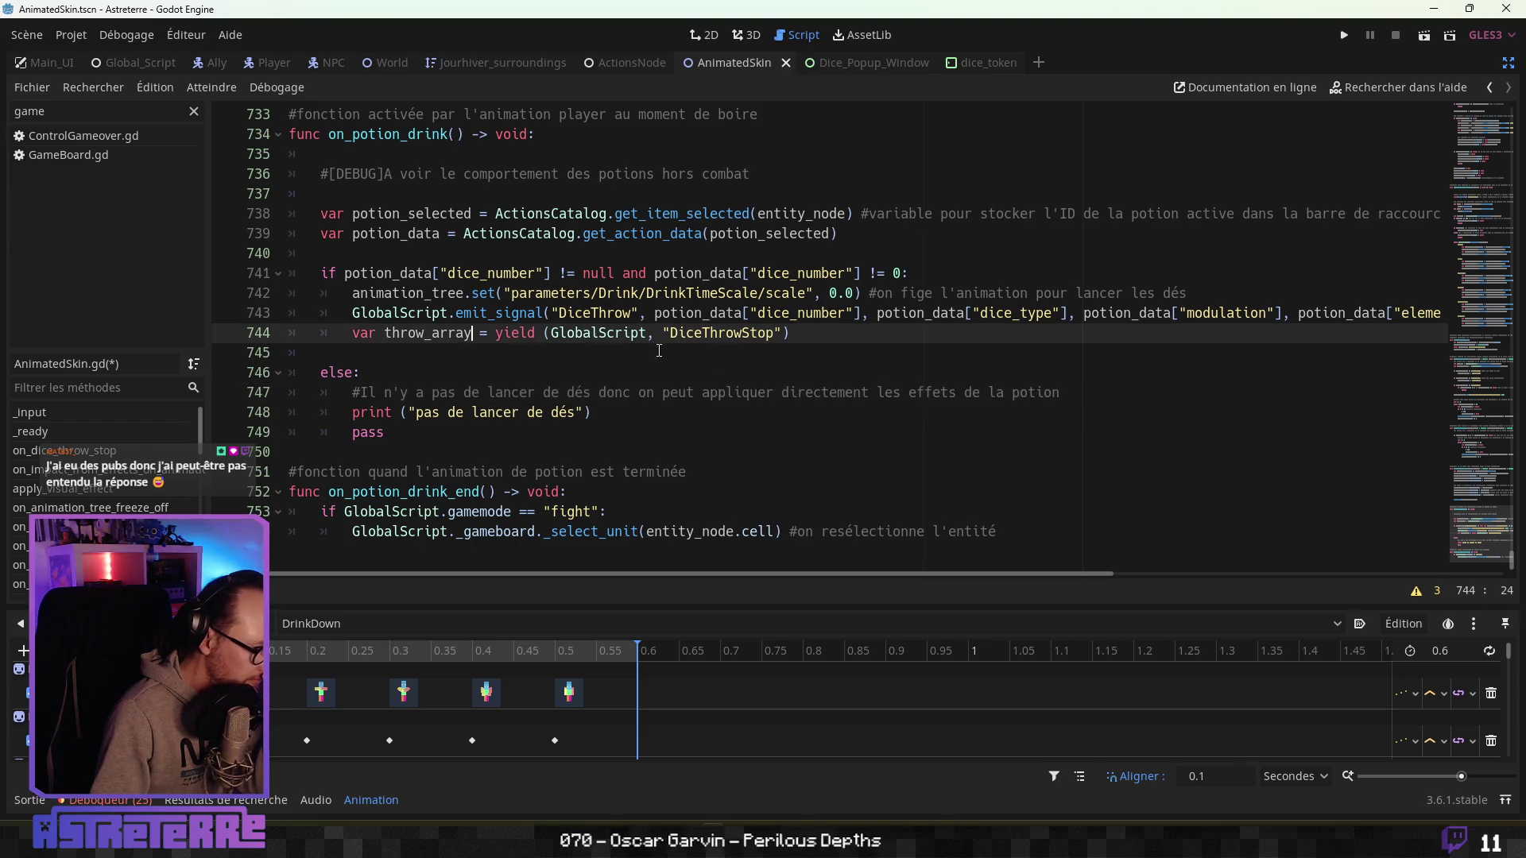
key("Return")
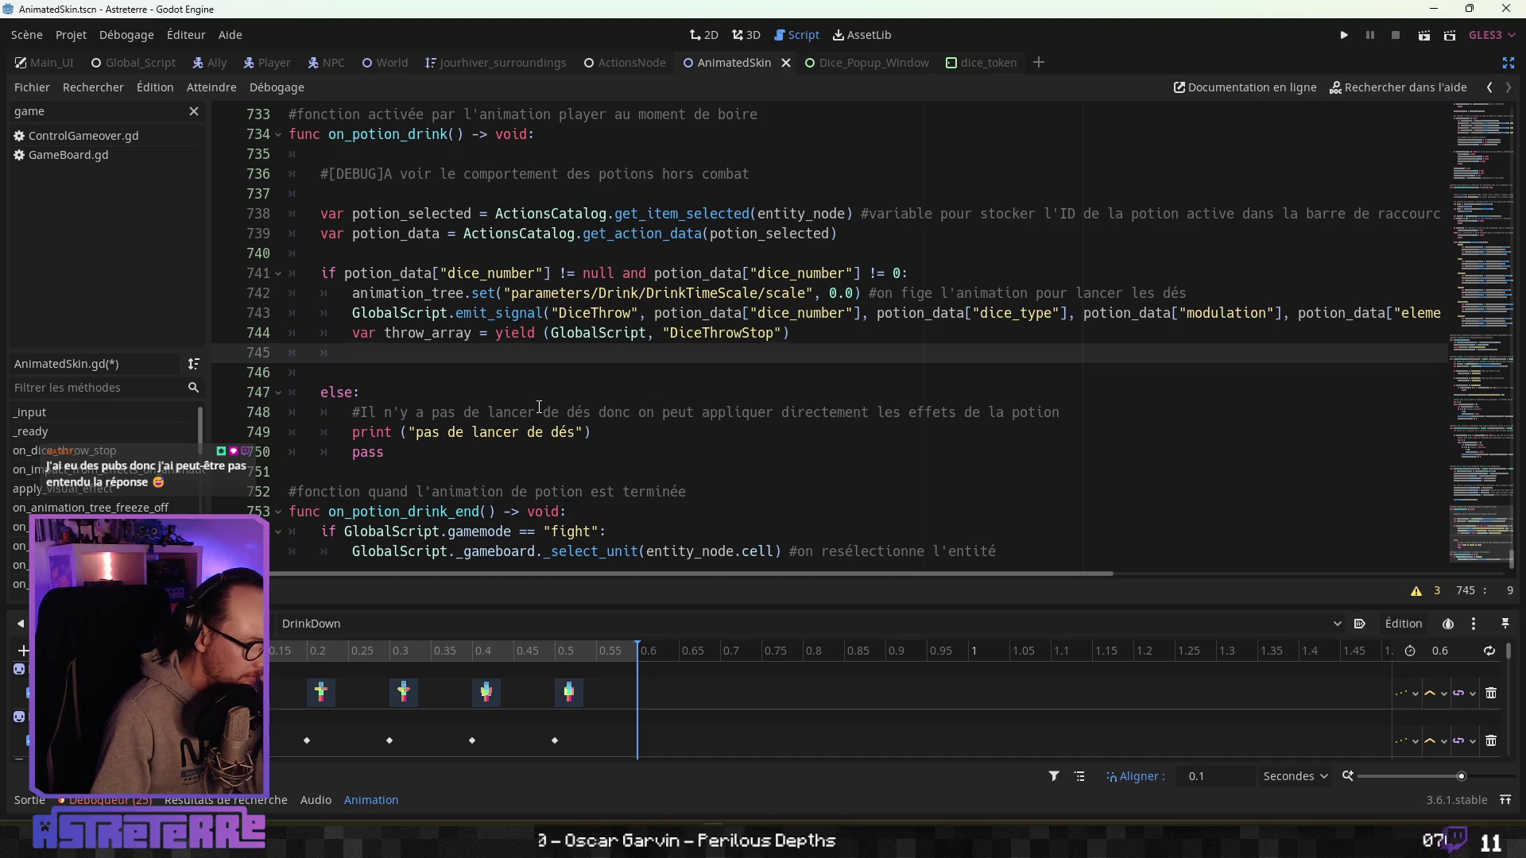
scroll(539, 407, "down", 1)
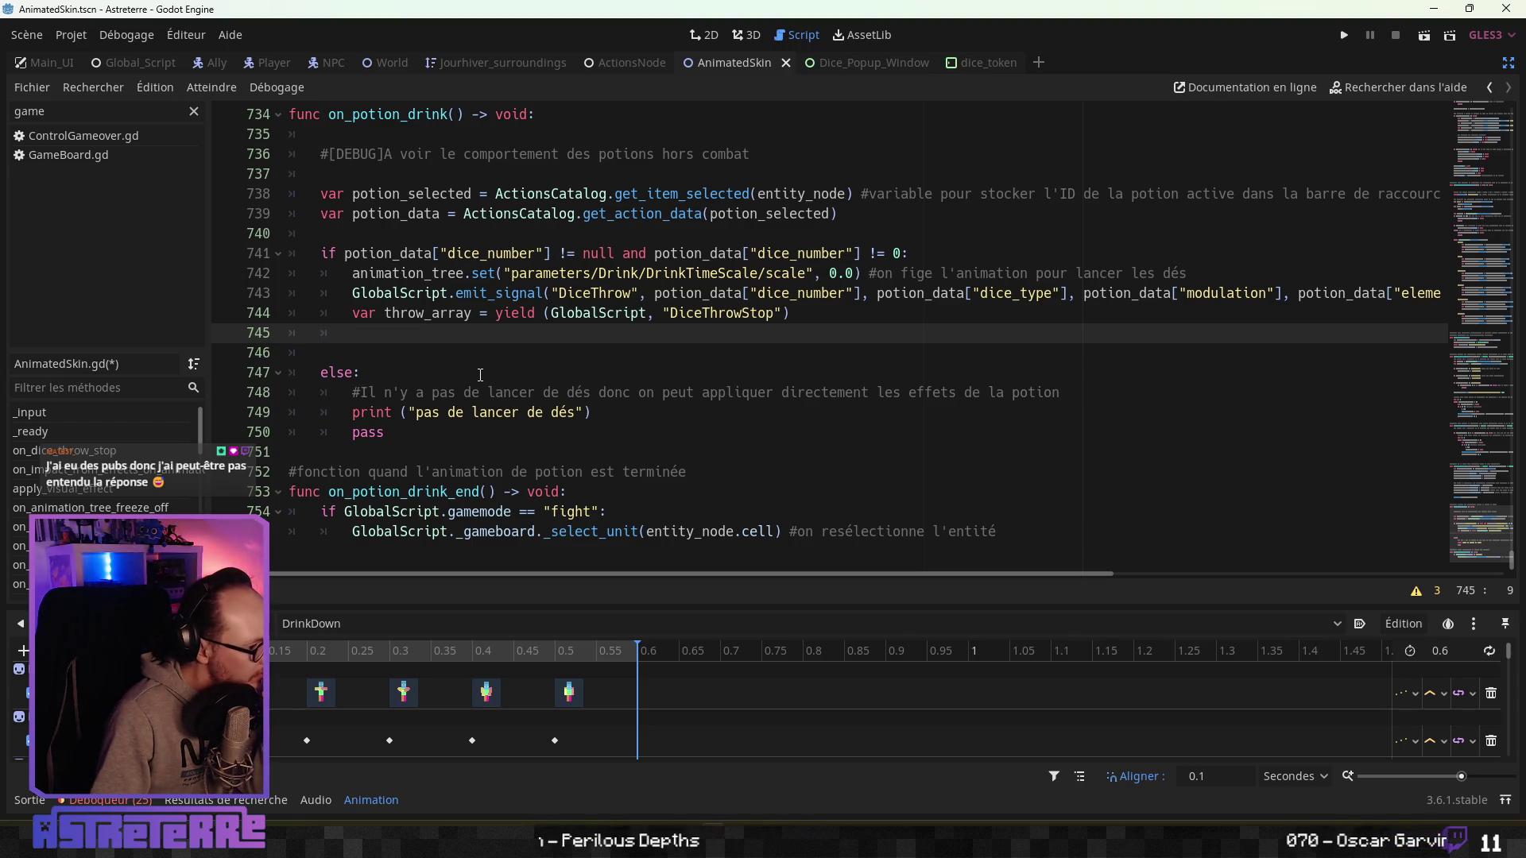
left_click(382, 231)
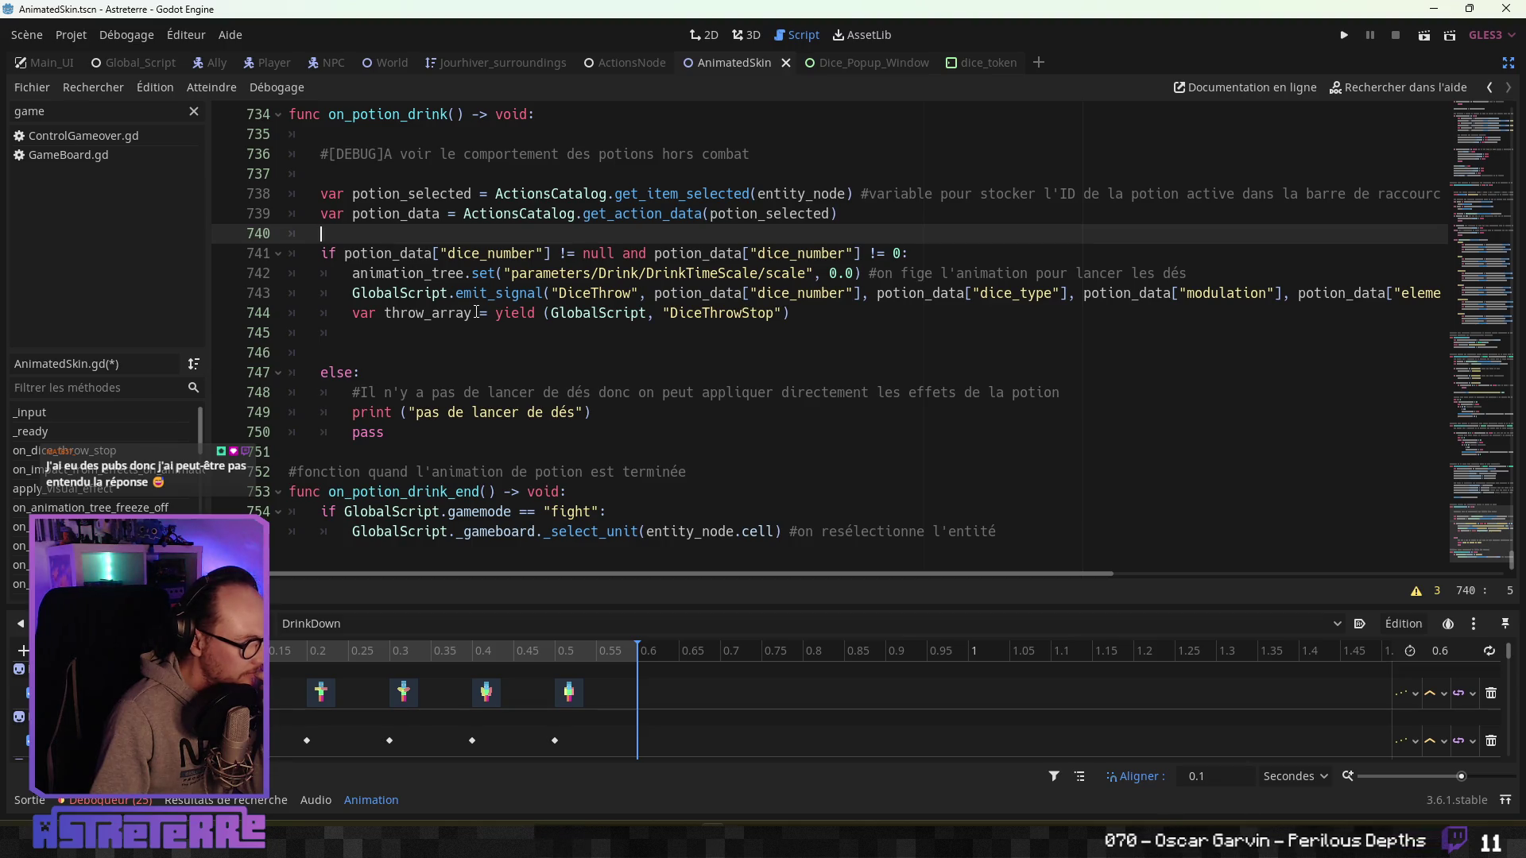
left_click(381, 339)
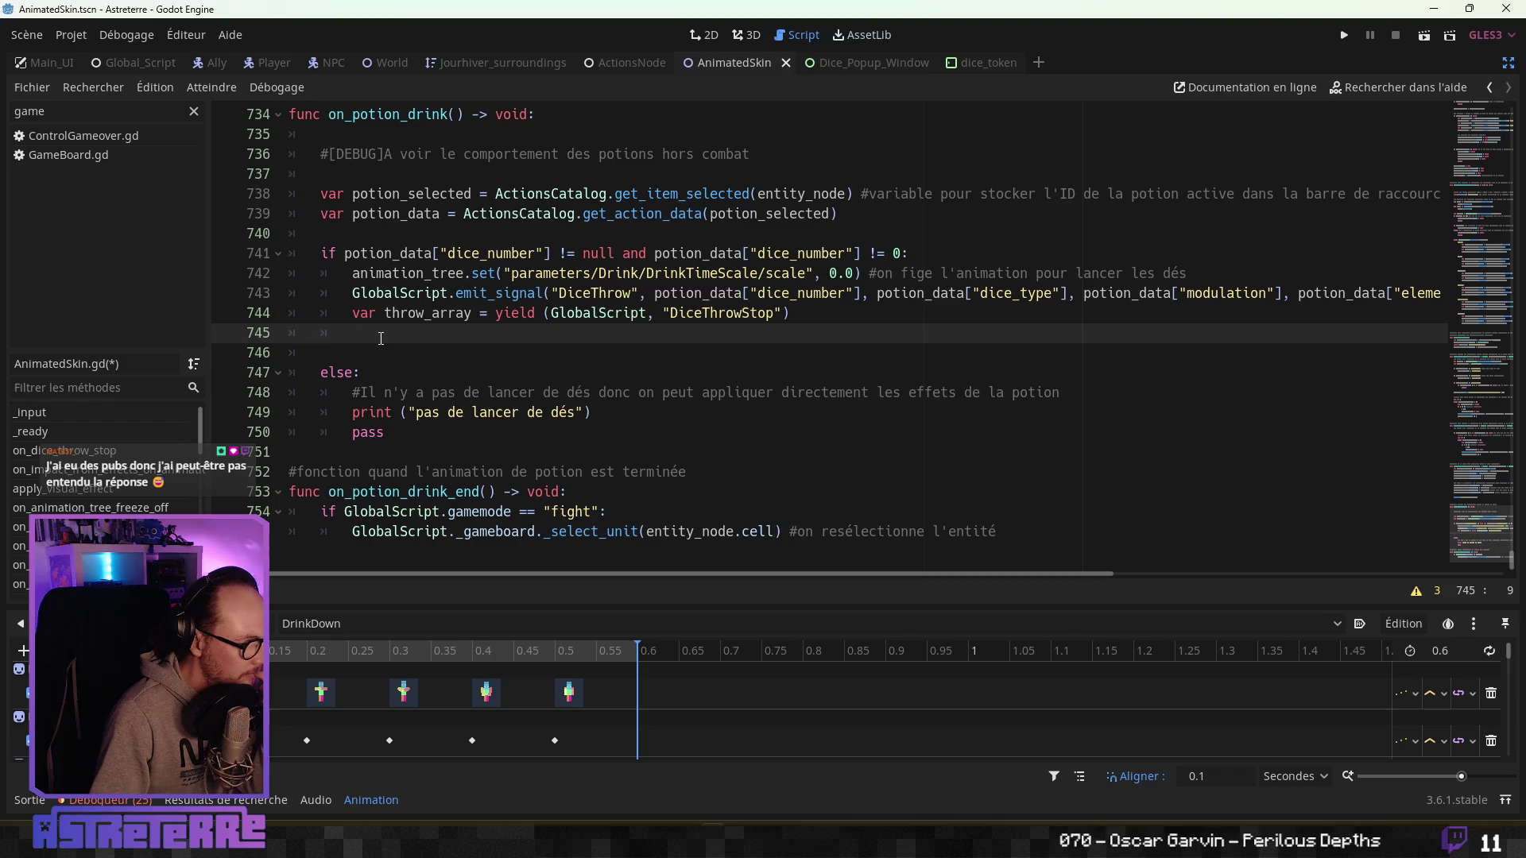
scroll(381, 339, "up", 10)
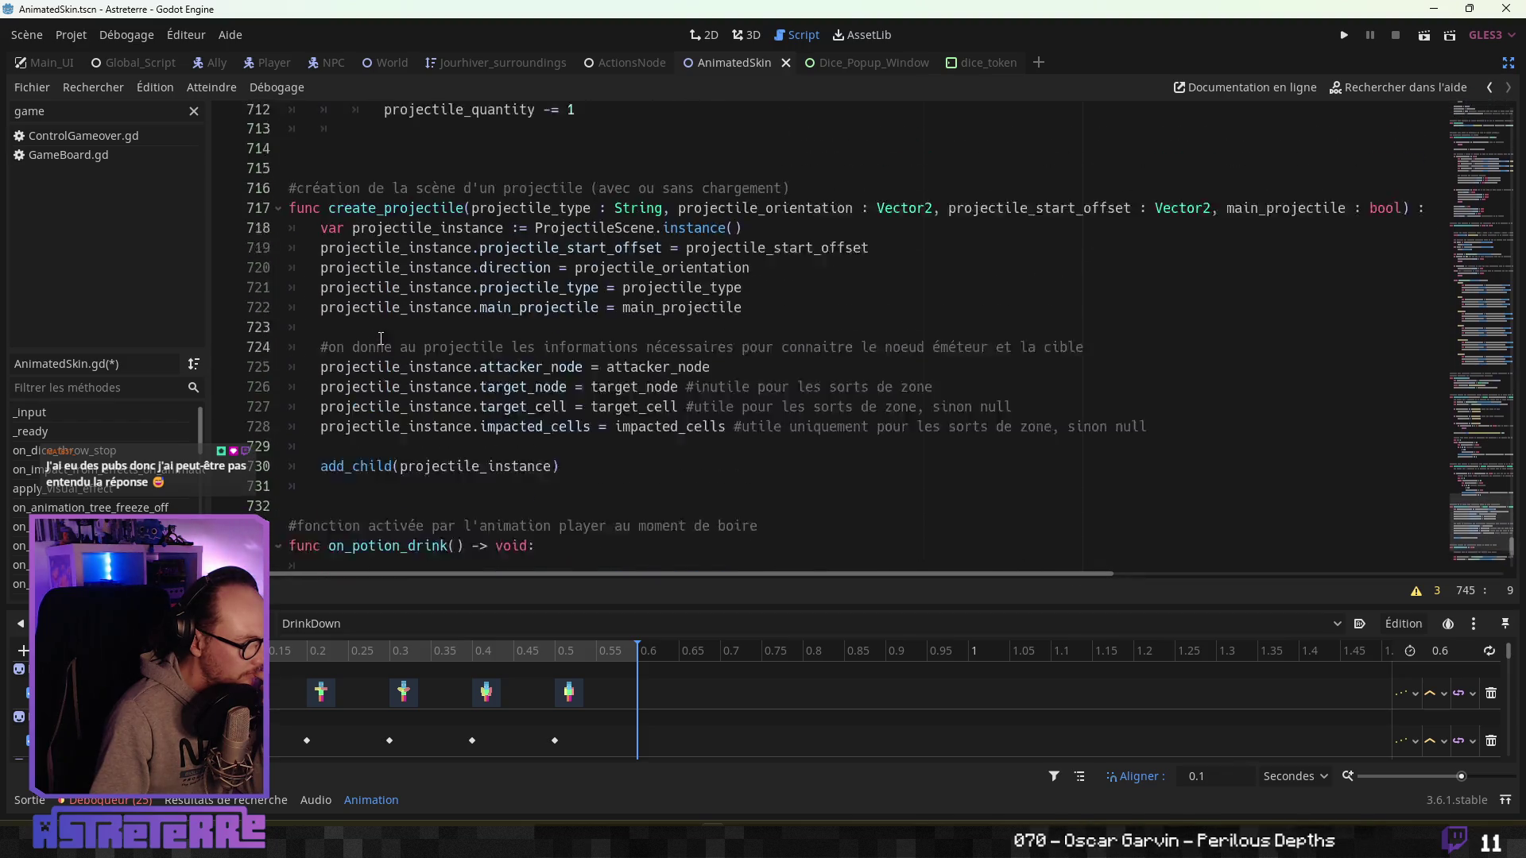
scroll(382, 340, "down", 10)
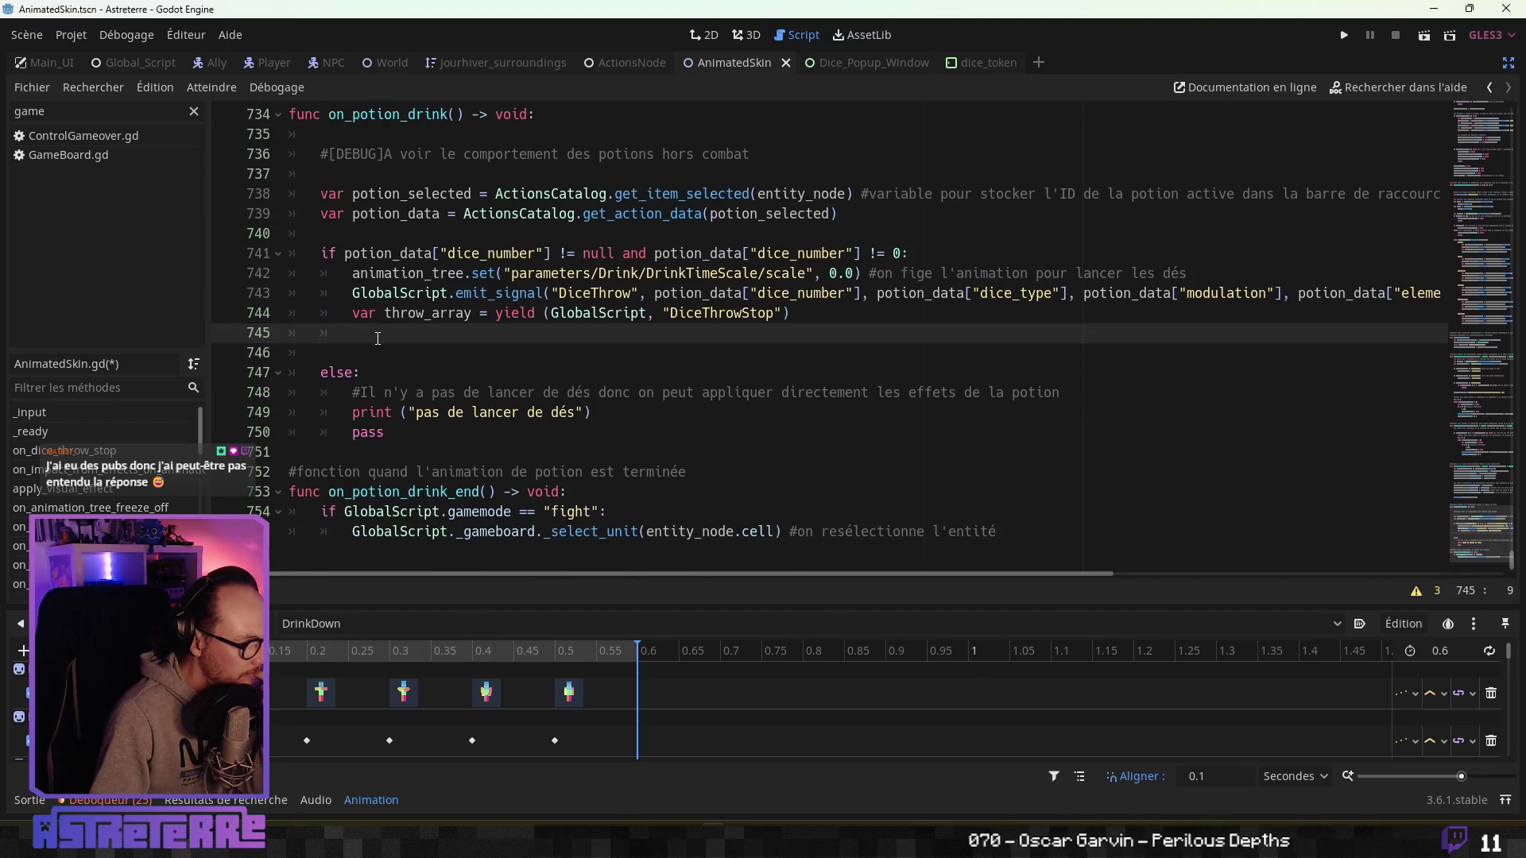
scroll(378, 339, "up", 8)
scroll(385, 340, "down", 8)
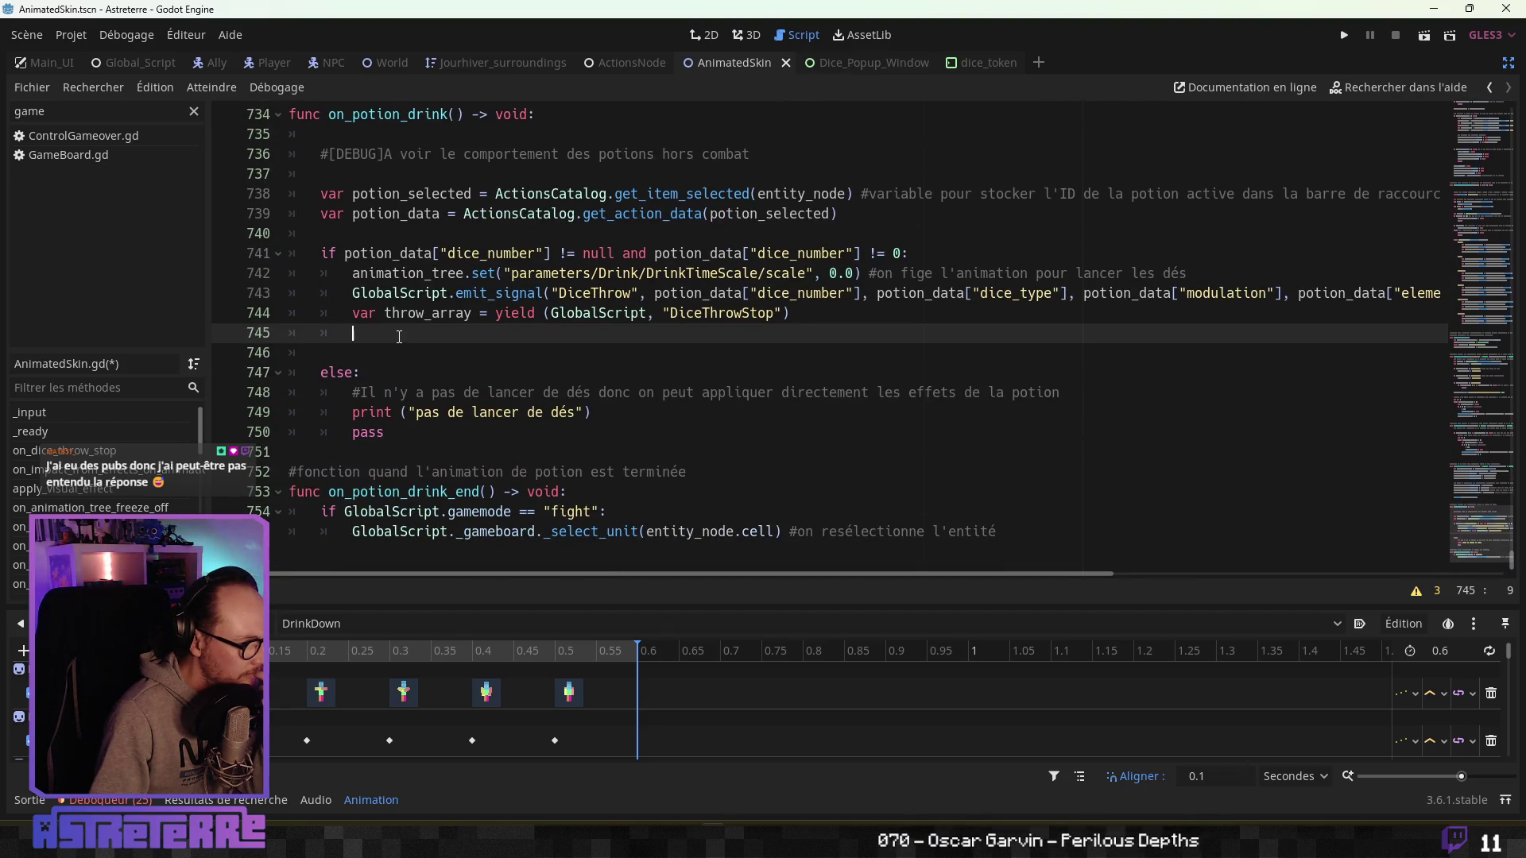
scroll(448, 329, "up", 20)
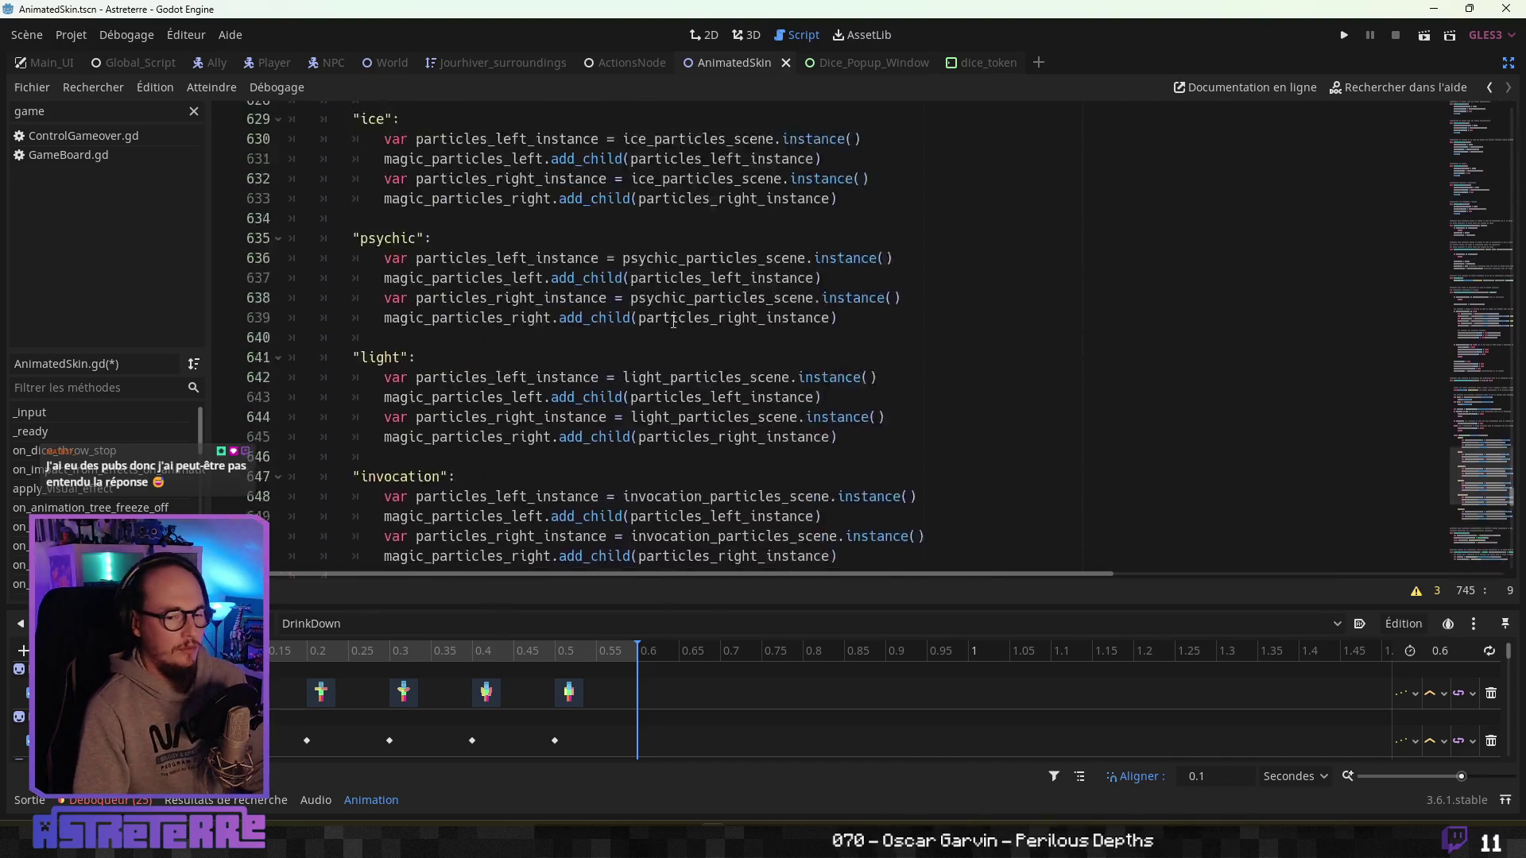
Comment out the whole on_dice_throw_stop function with Ctrl+K.
mouse_move(1444, 446)
left_mouse_down()
mouse_move(1437, 175)
mouse_move(1434, 194)
left_mouse_up()
scroll(526, 346, "down", 8)
scroll(527, 346, "up", 6)
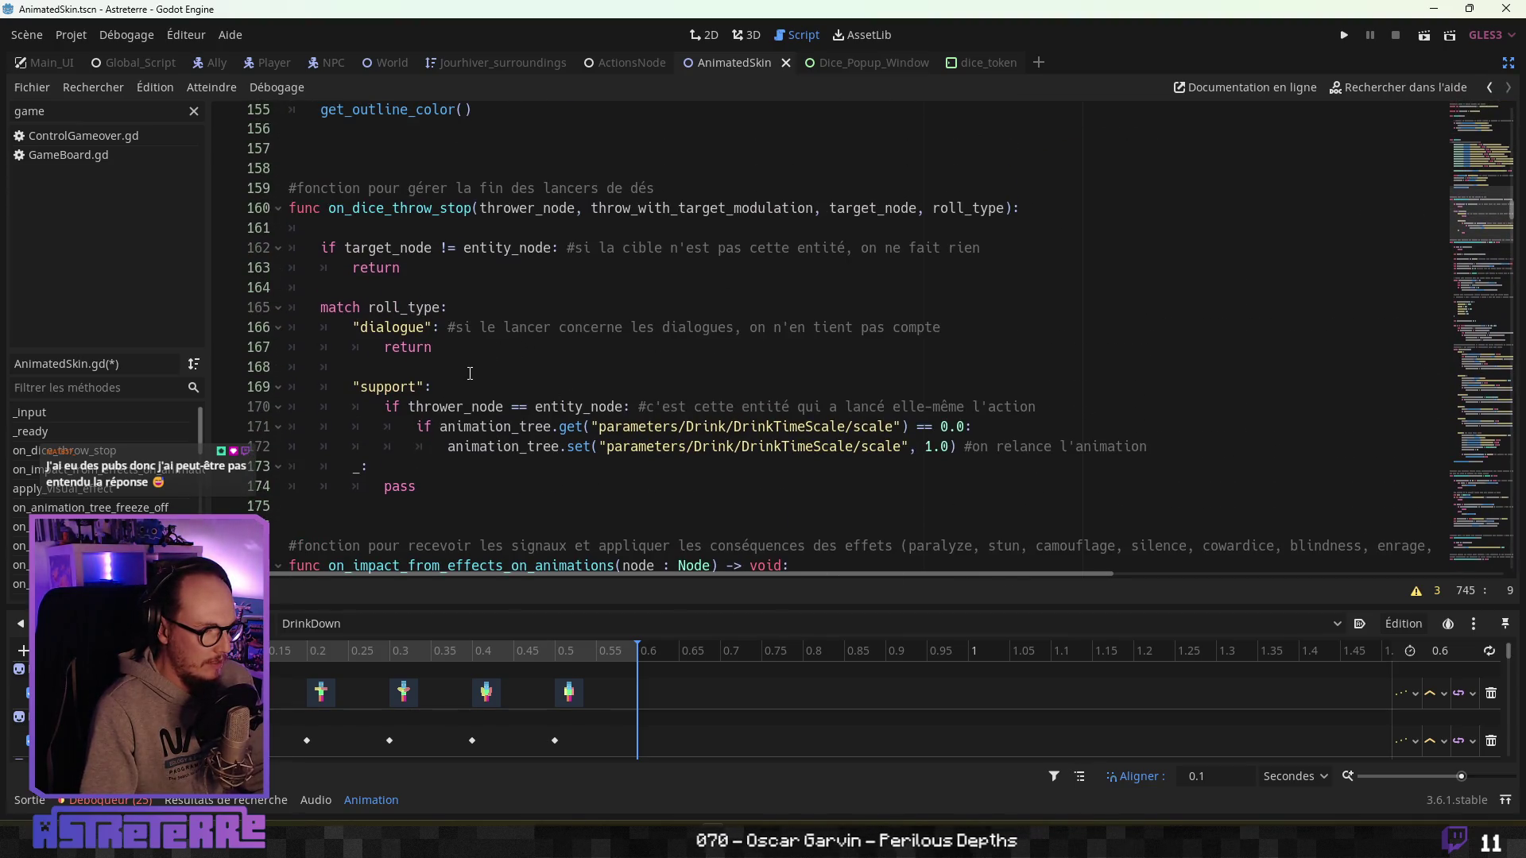
left_click_drag(429, 486, 164, 185)
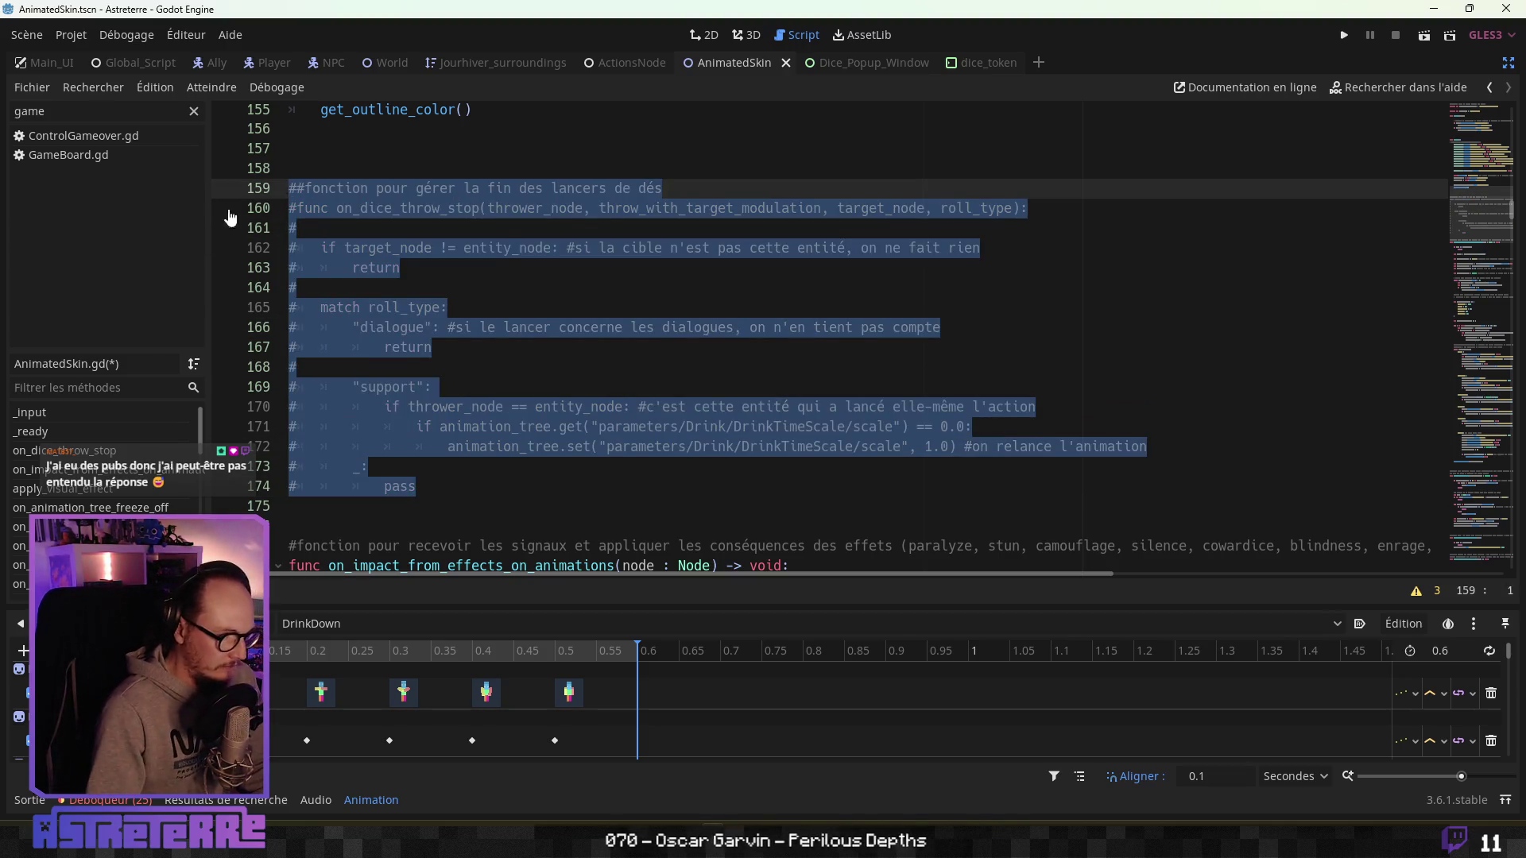
key("ctrl+k")
left_click(823, 427)
Select the drink-animation restart line, comment out the DiceThrowStop connection in _ready, and return to the potion functions.
left_click_drag(1152, 446, 454, 452)
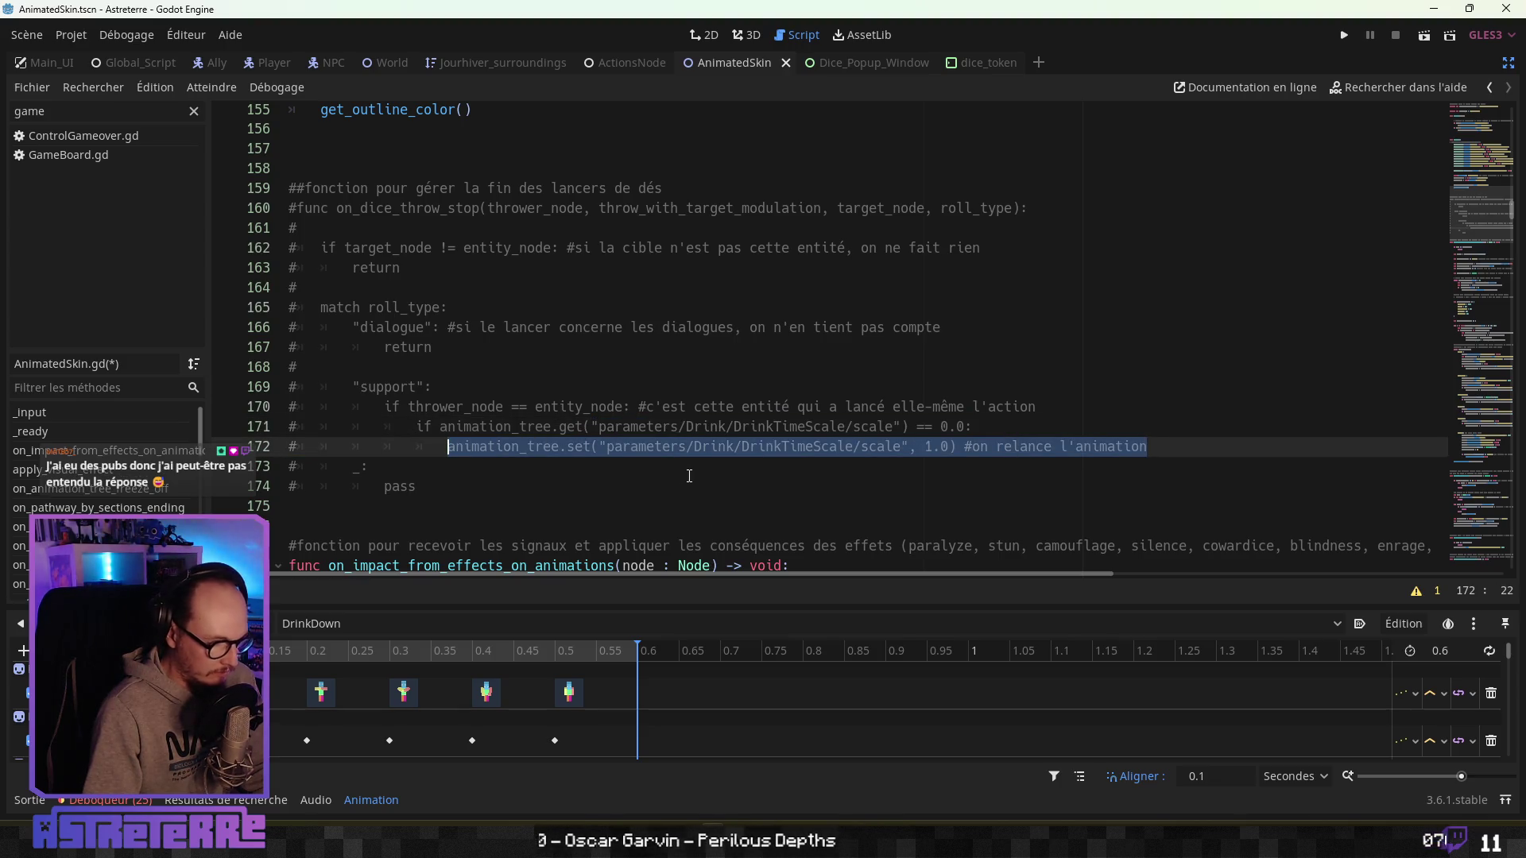
scroll(679, 474, "up", 8)
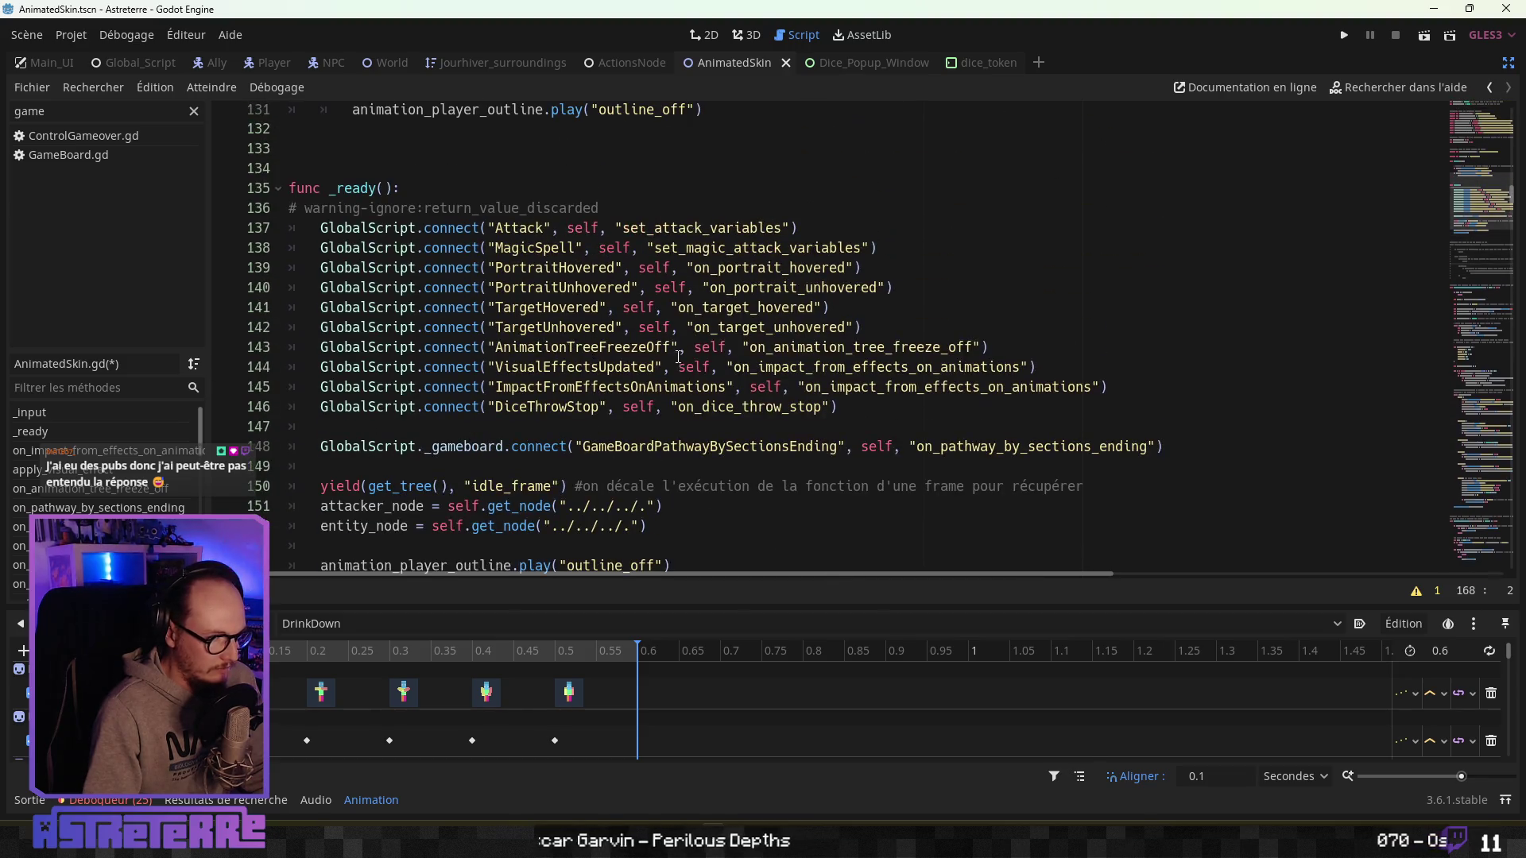
left_click(686, 347)
left_click_drag(839, 408, 194, 406)
key("ctrl+k")
left_click(488, 466)
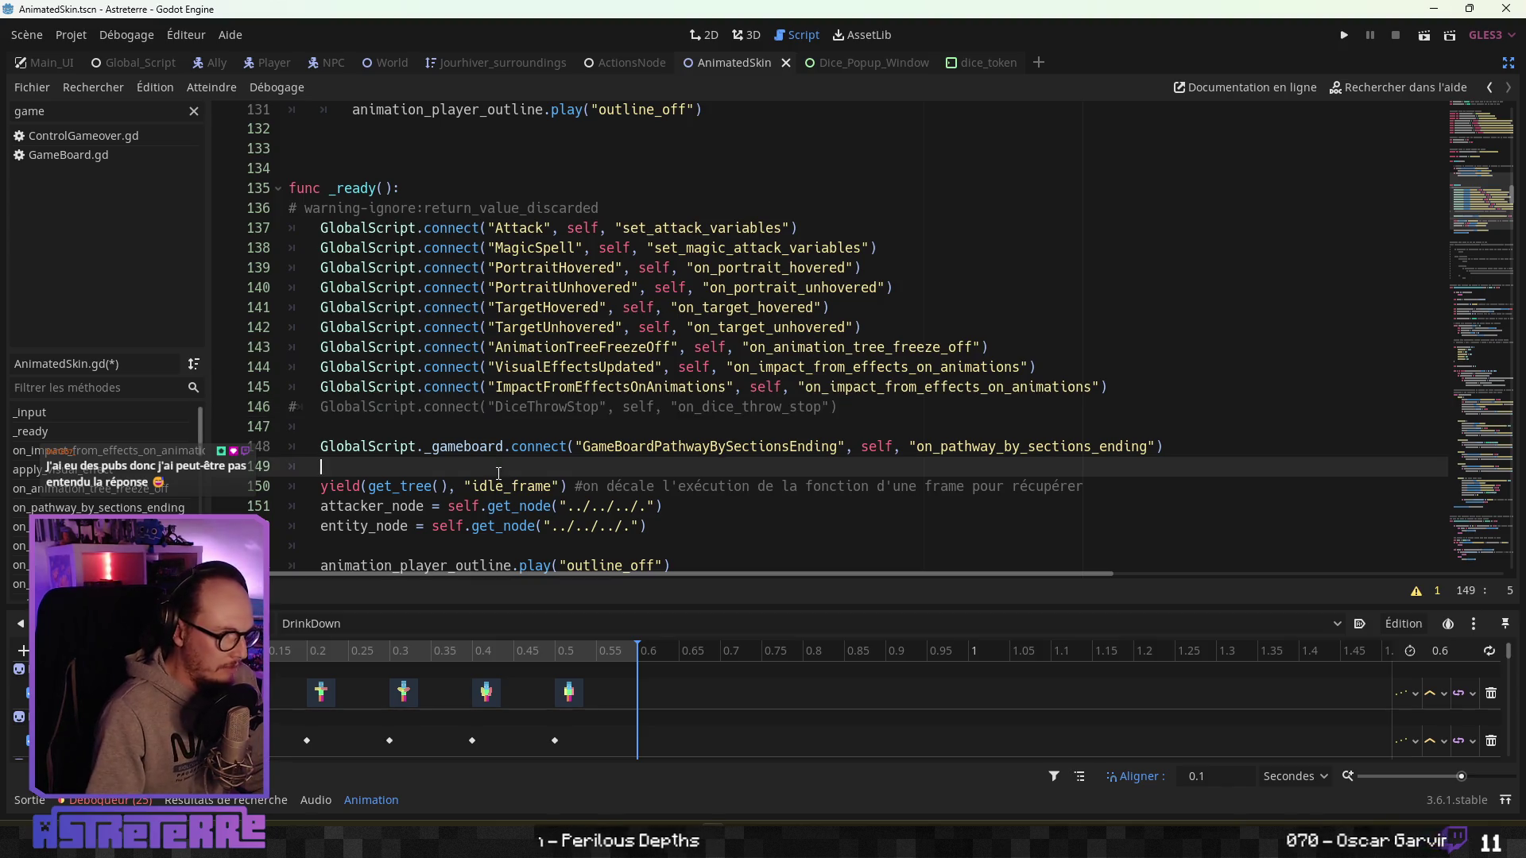
scroll(488, 471, "down", 5)
scroll(103, 493, "down", 5)
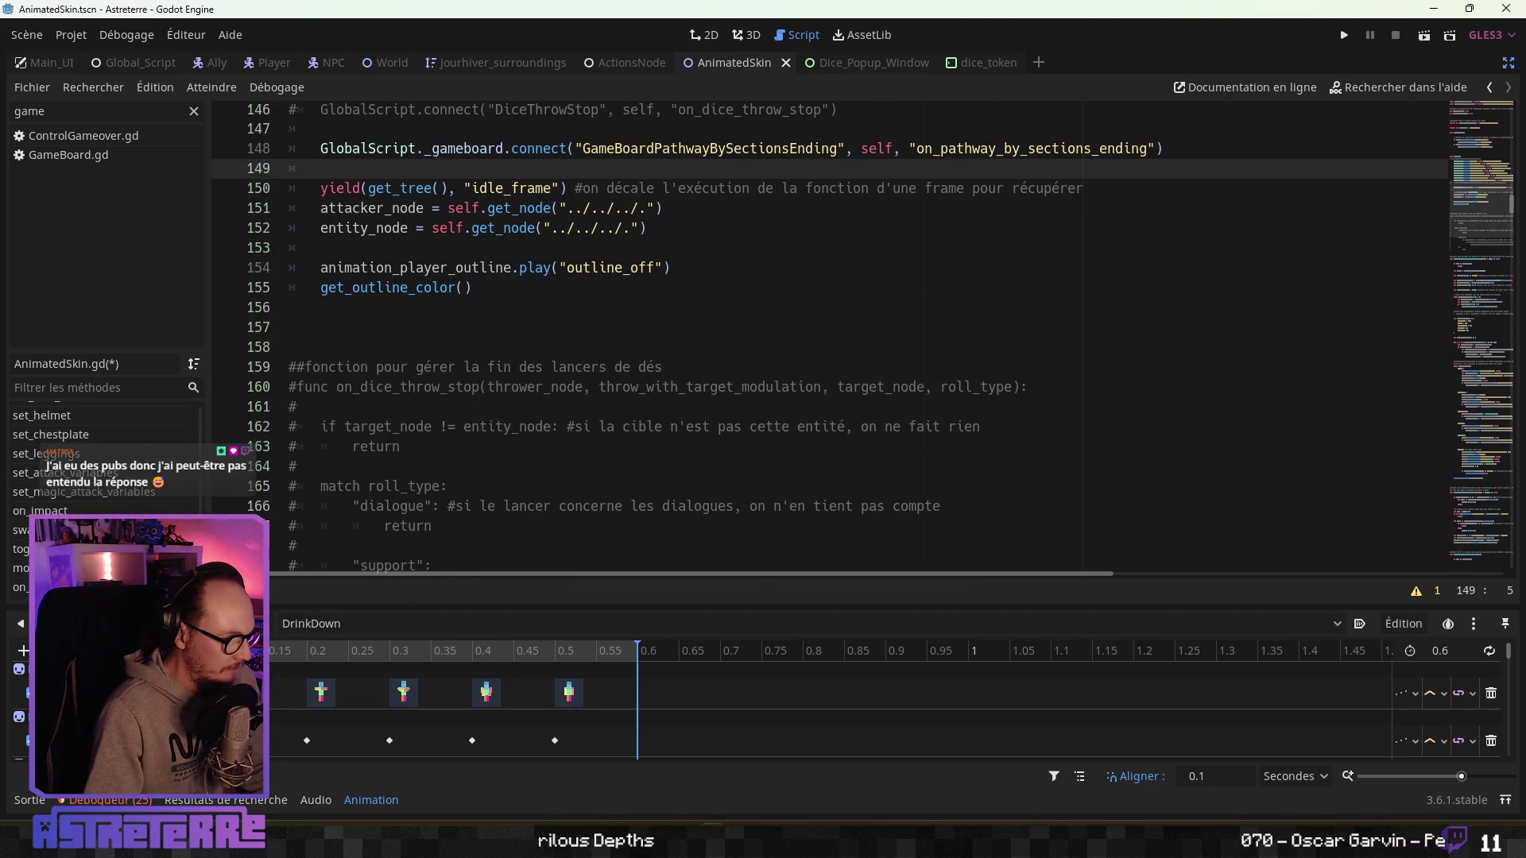
left_click(19, 586)
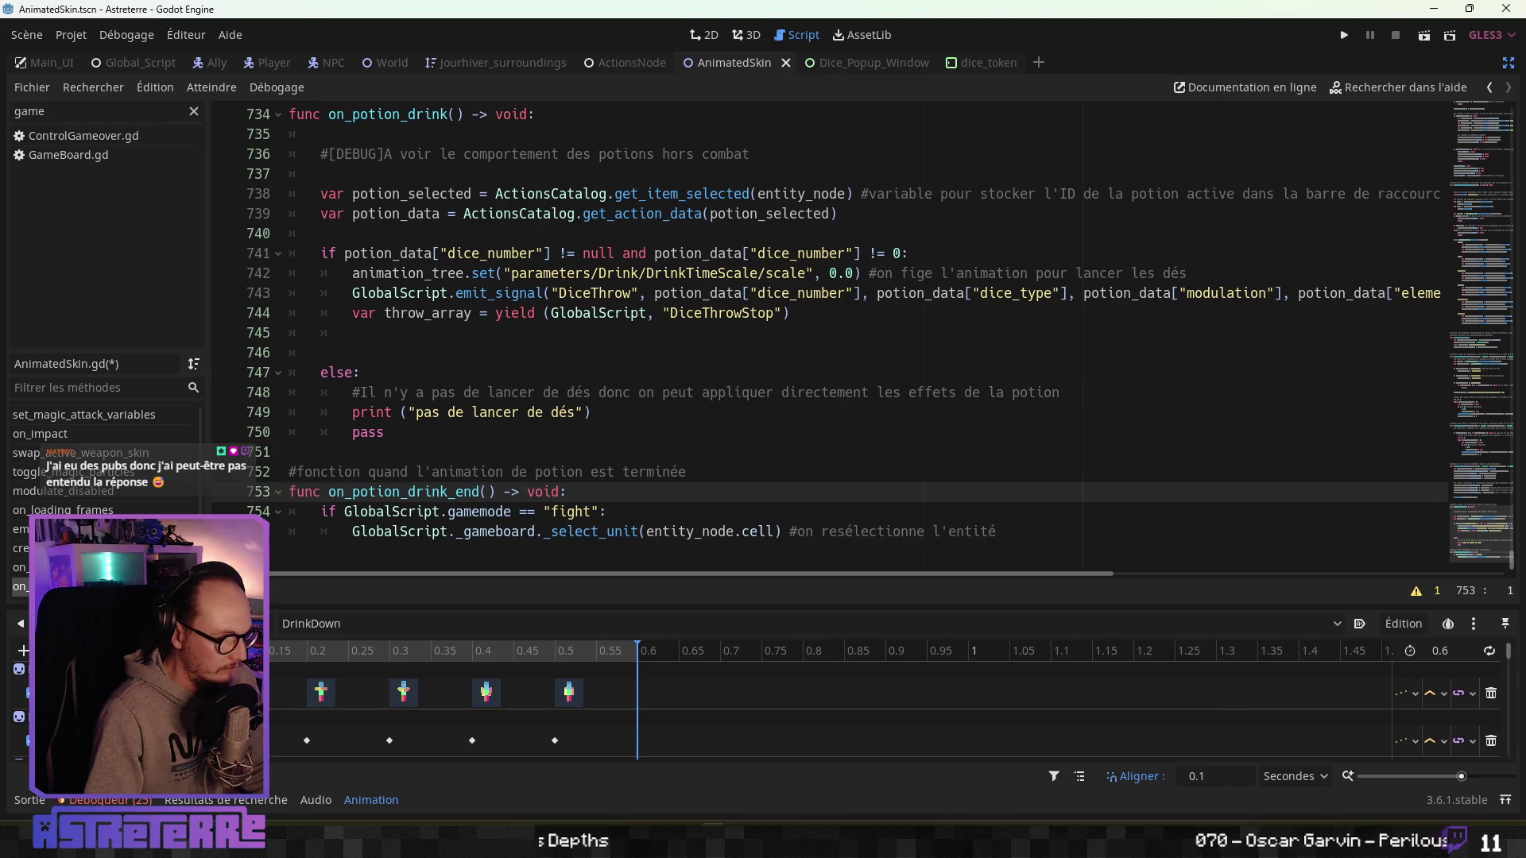
Paste the drink-animation restart line after the throw_array yield, with a blank line before else.
left_click(20, 568)
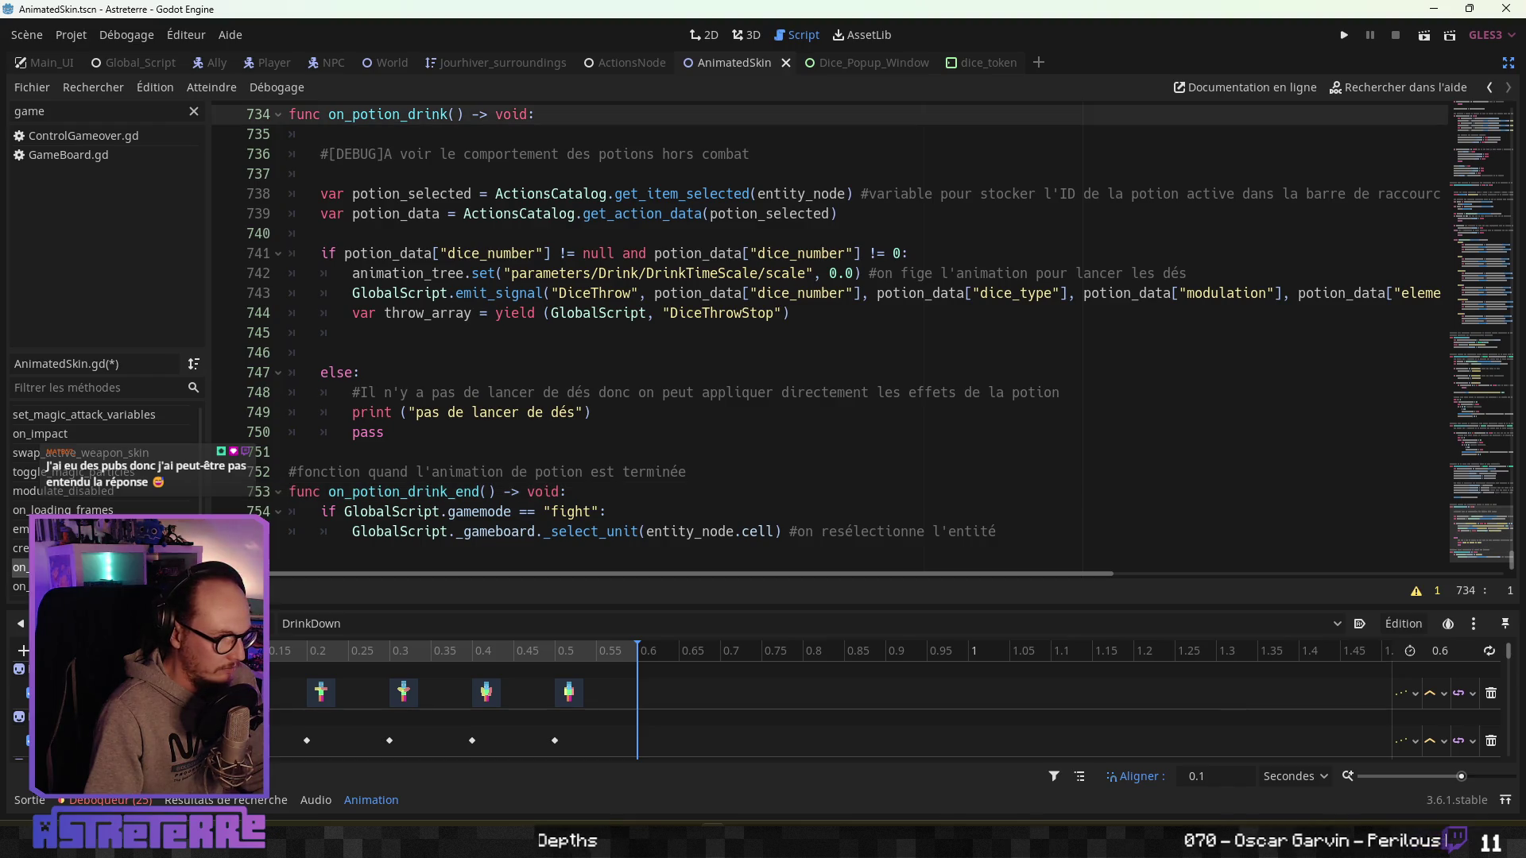
left_click(635, 338)
key("ctrl+v")
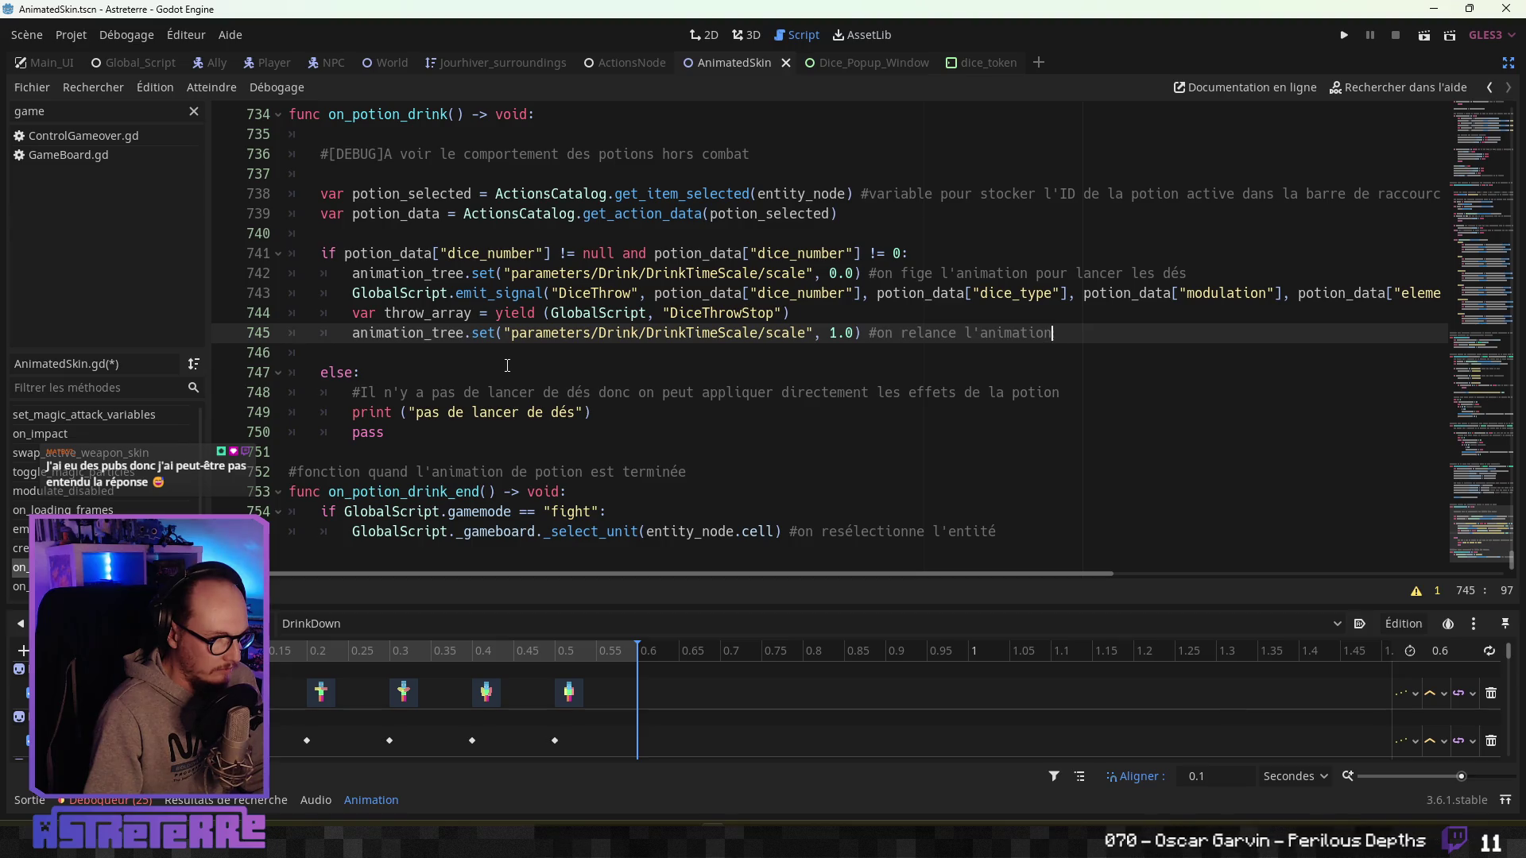
left_click(483, 371)
left_click(402, 334)
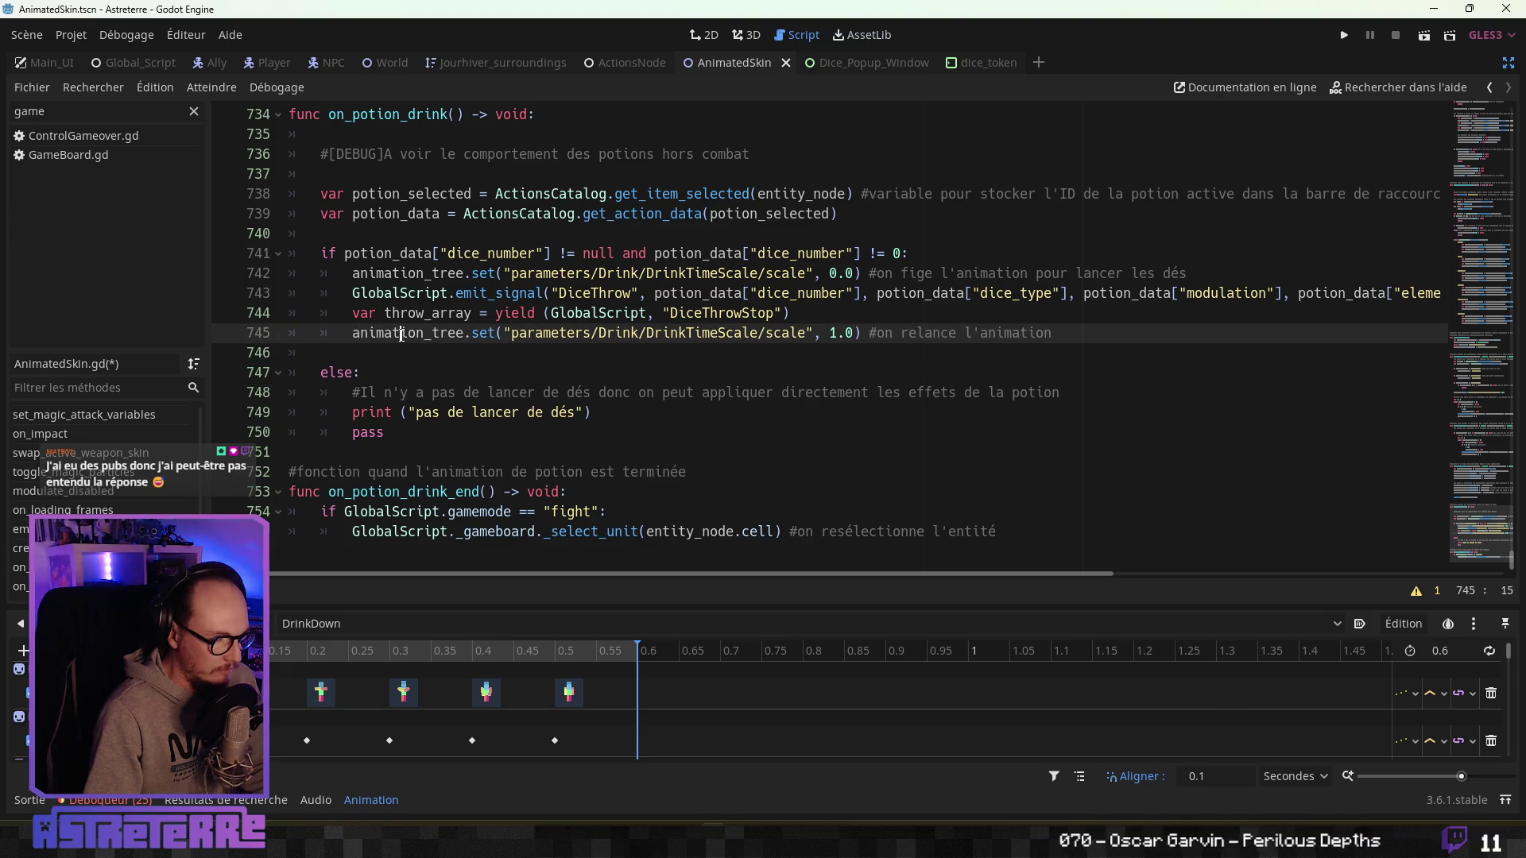
left_click(391, 354)
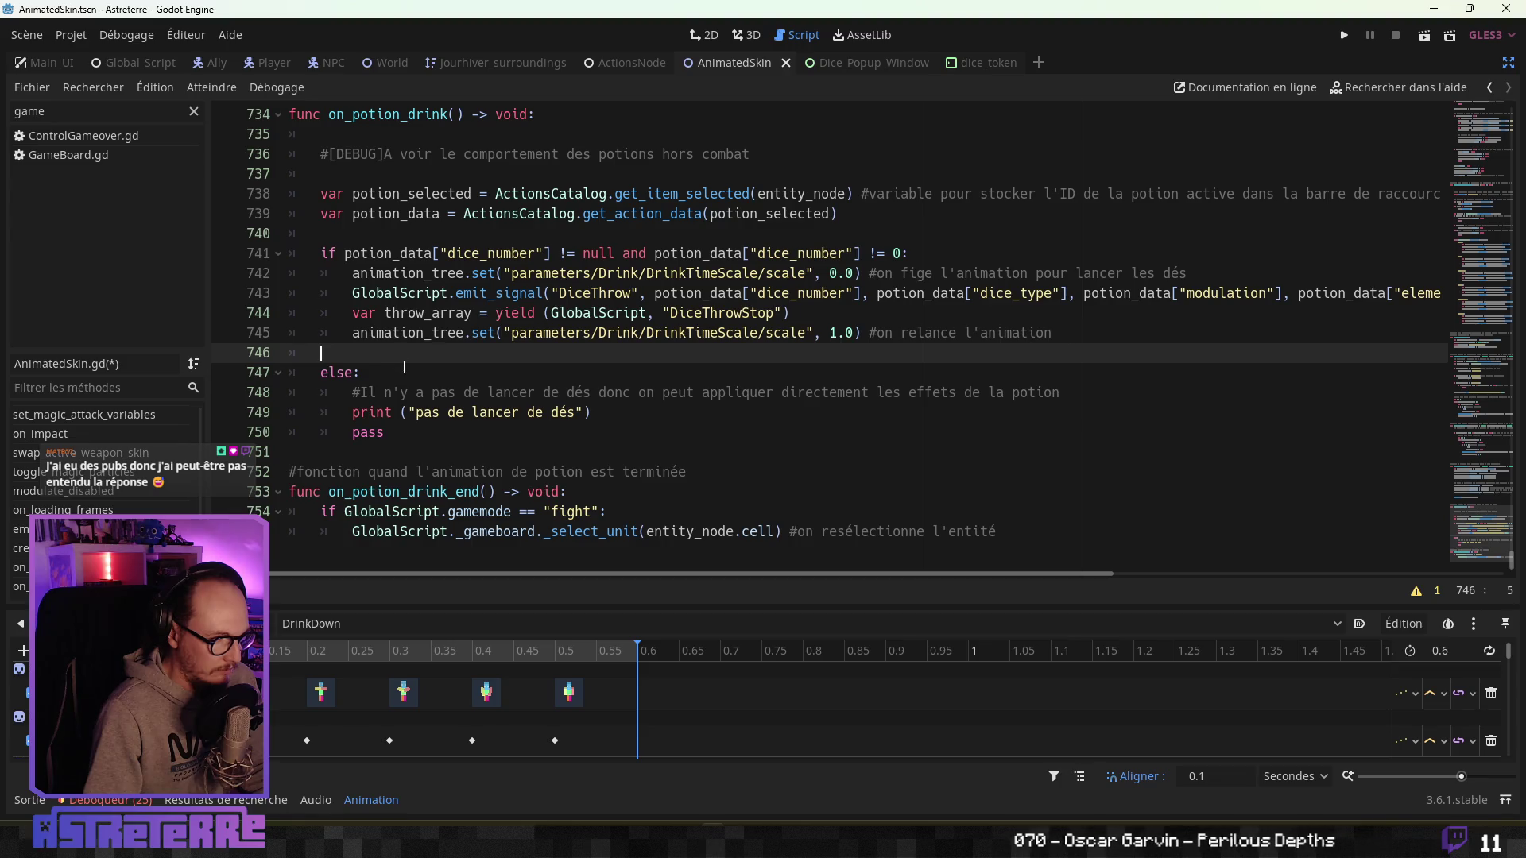
key("Return")
Save the AnimatedSkin.gd script and the scene.
left_click(551, 337)
key("ctrl+s")
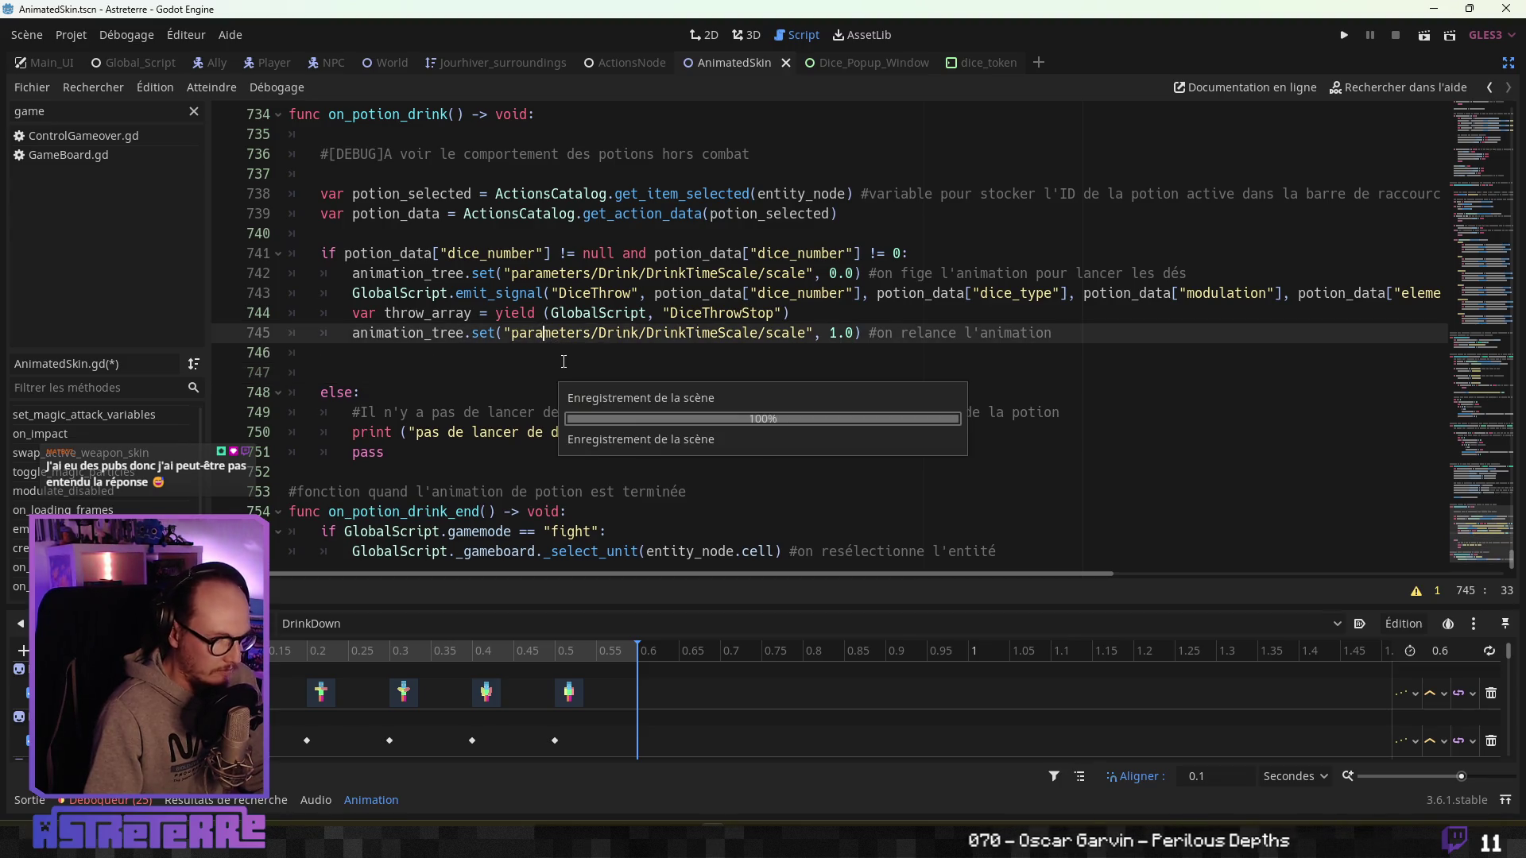
left_click(726, 334)
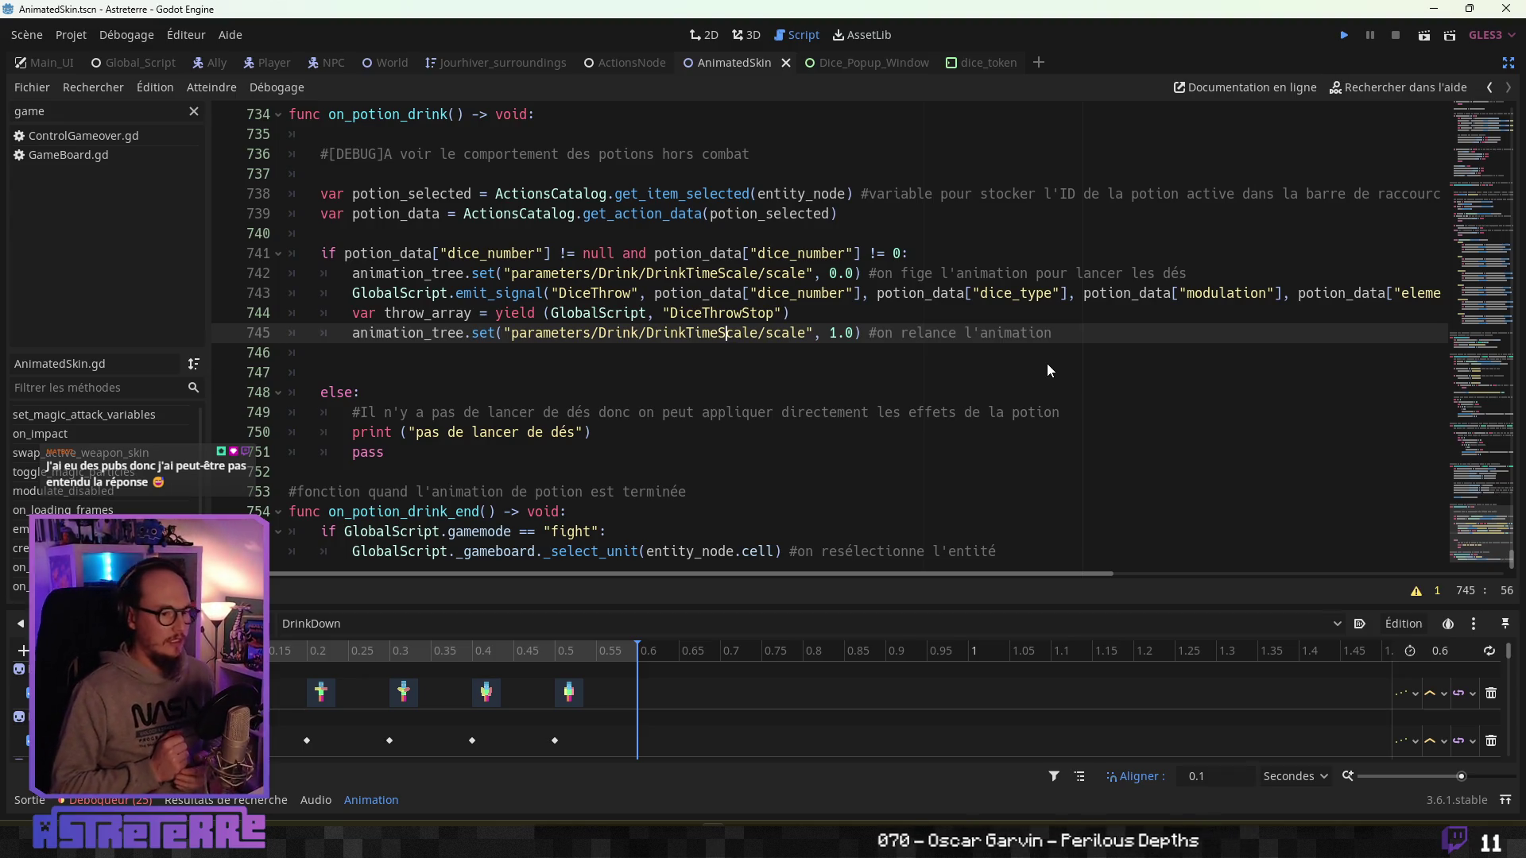
key("ctrl+s")
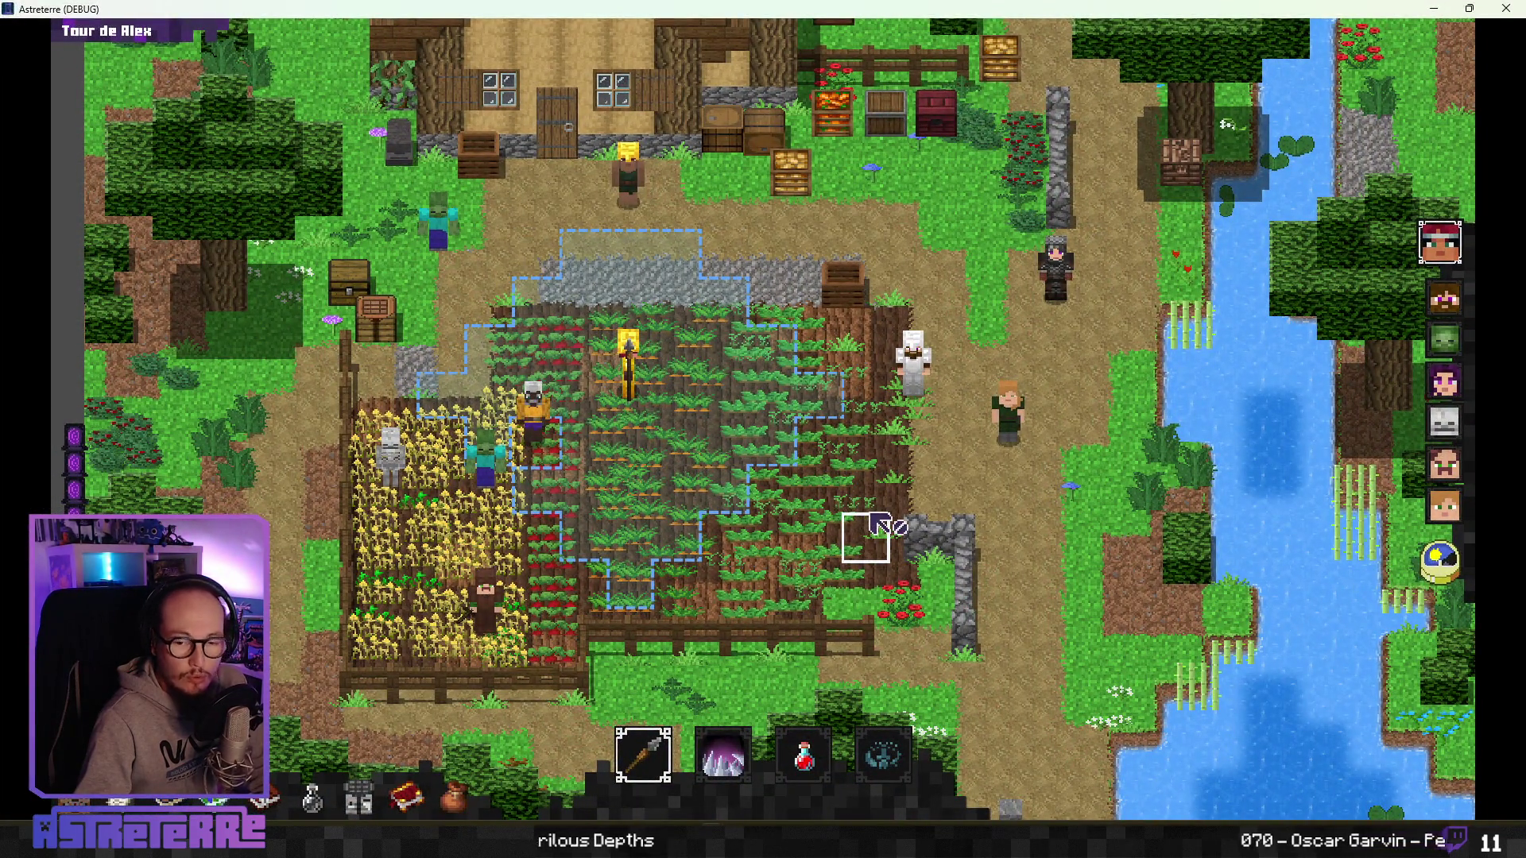
Ready the minor healing potion from the hotbar and try drinking it on the character's tile.
left_click(803, 755)
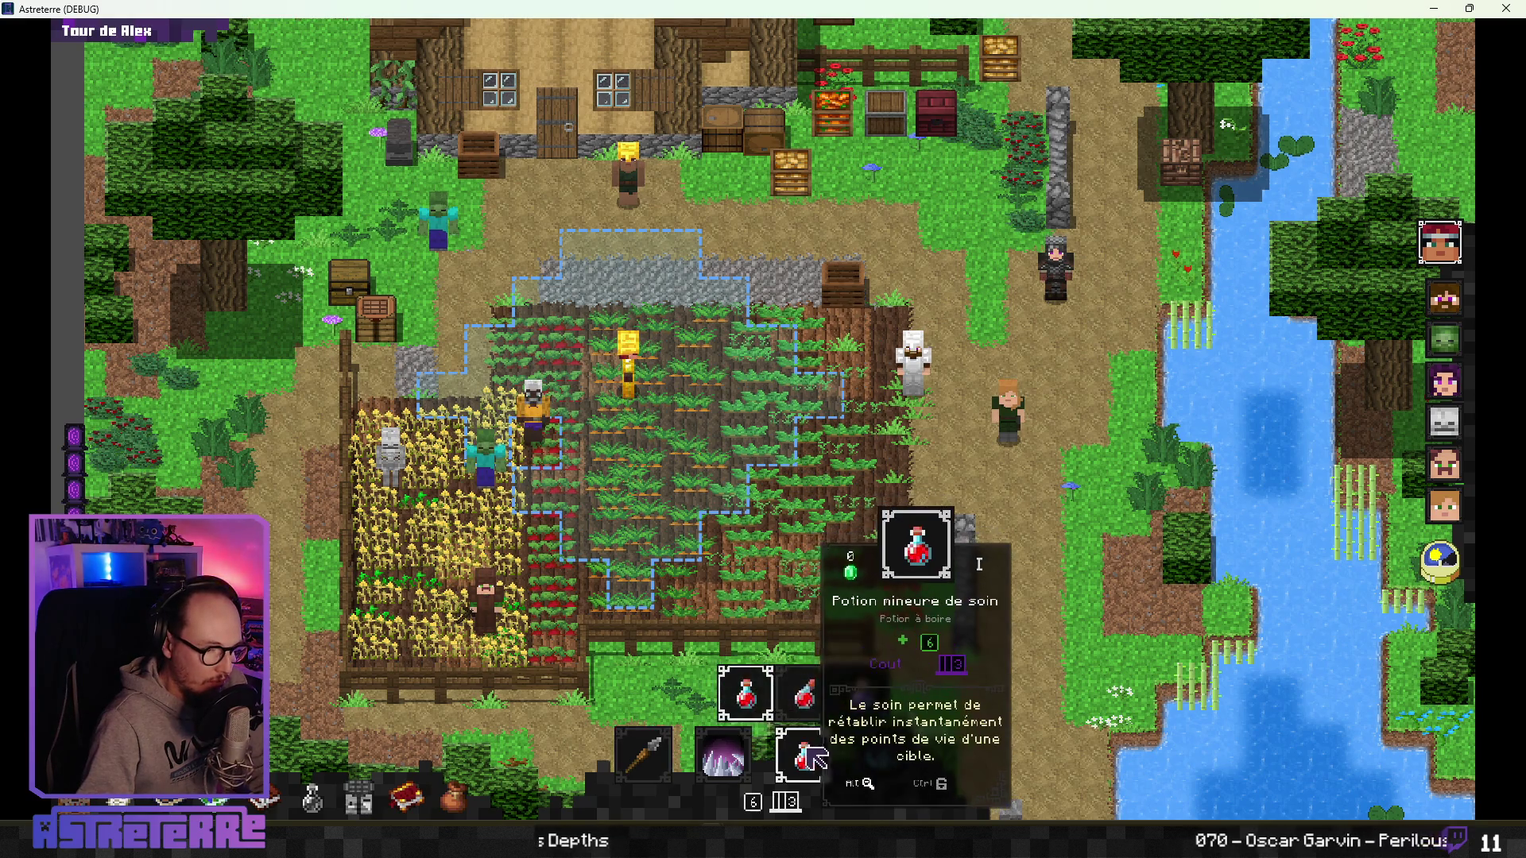
left_click(643, 404)
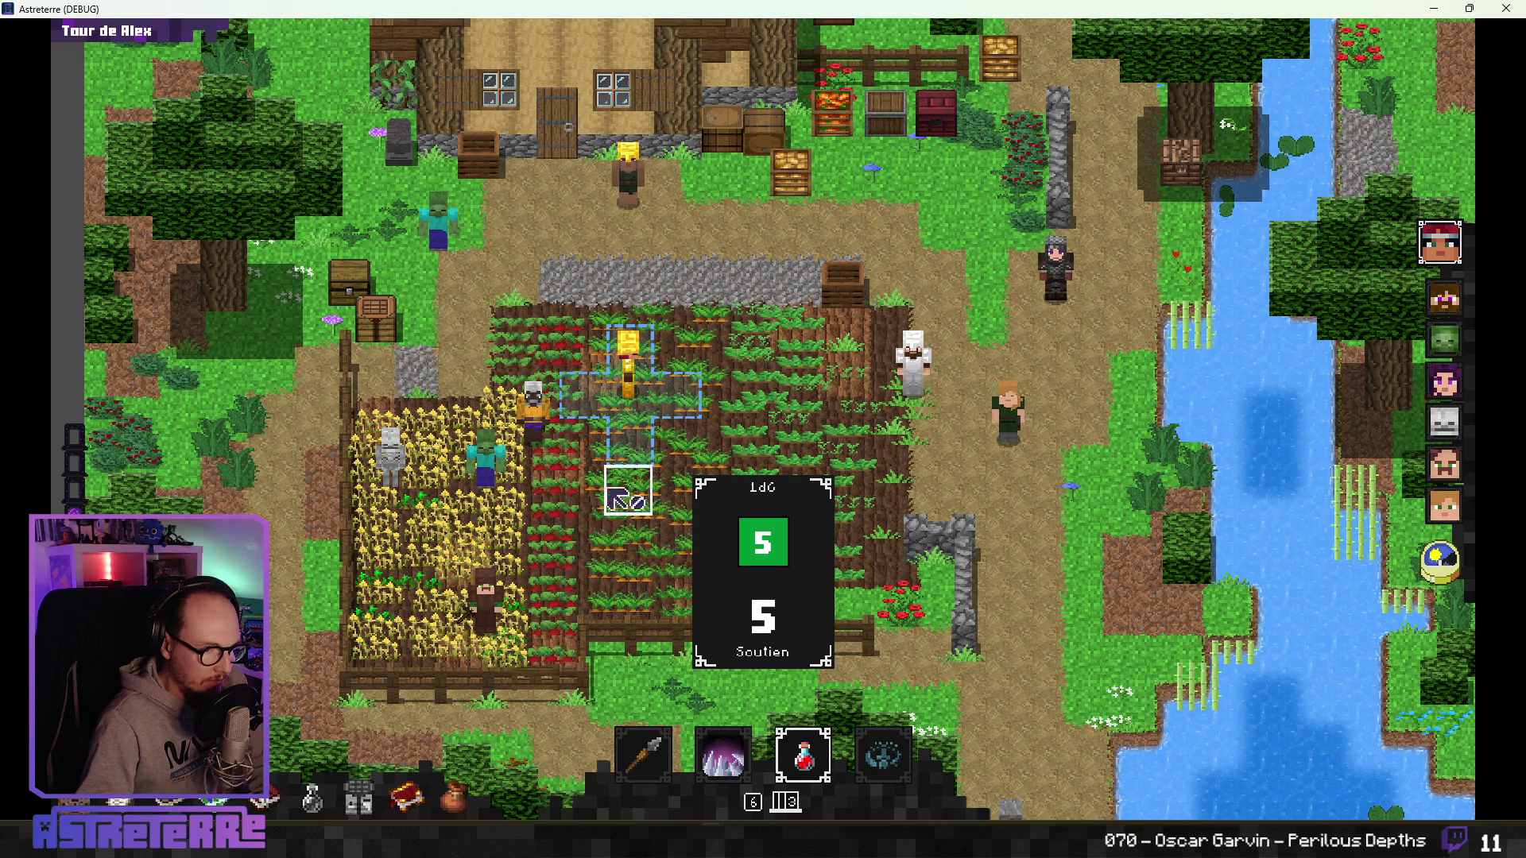
left_click(621, 459)
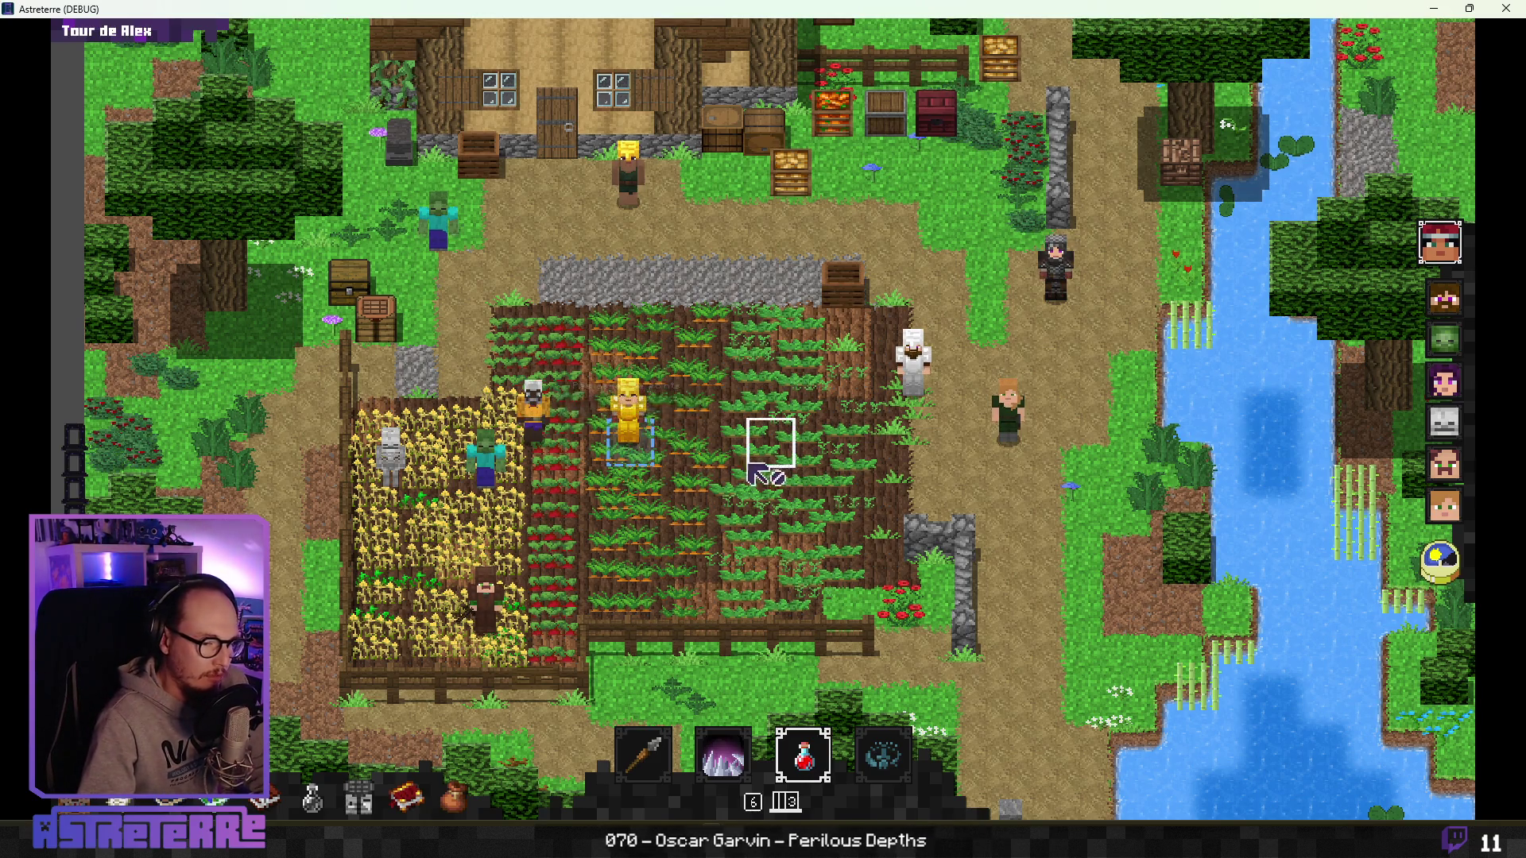
Grant 10 action points via the console, drink the potion again to roll the 1d6, then close the game.
type("action_points 10")
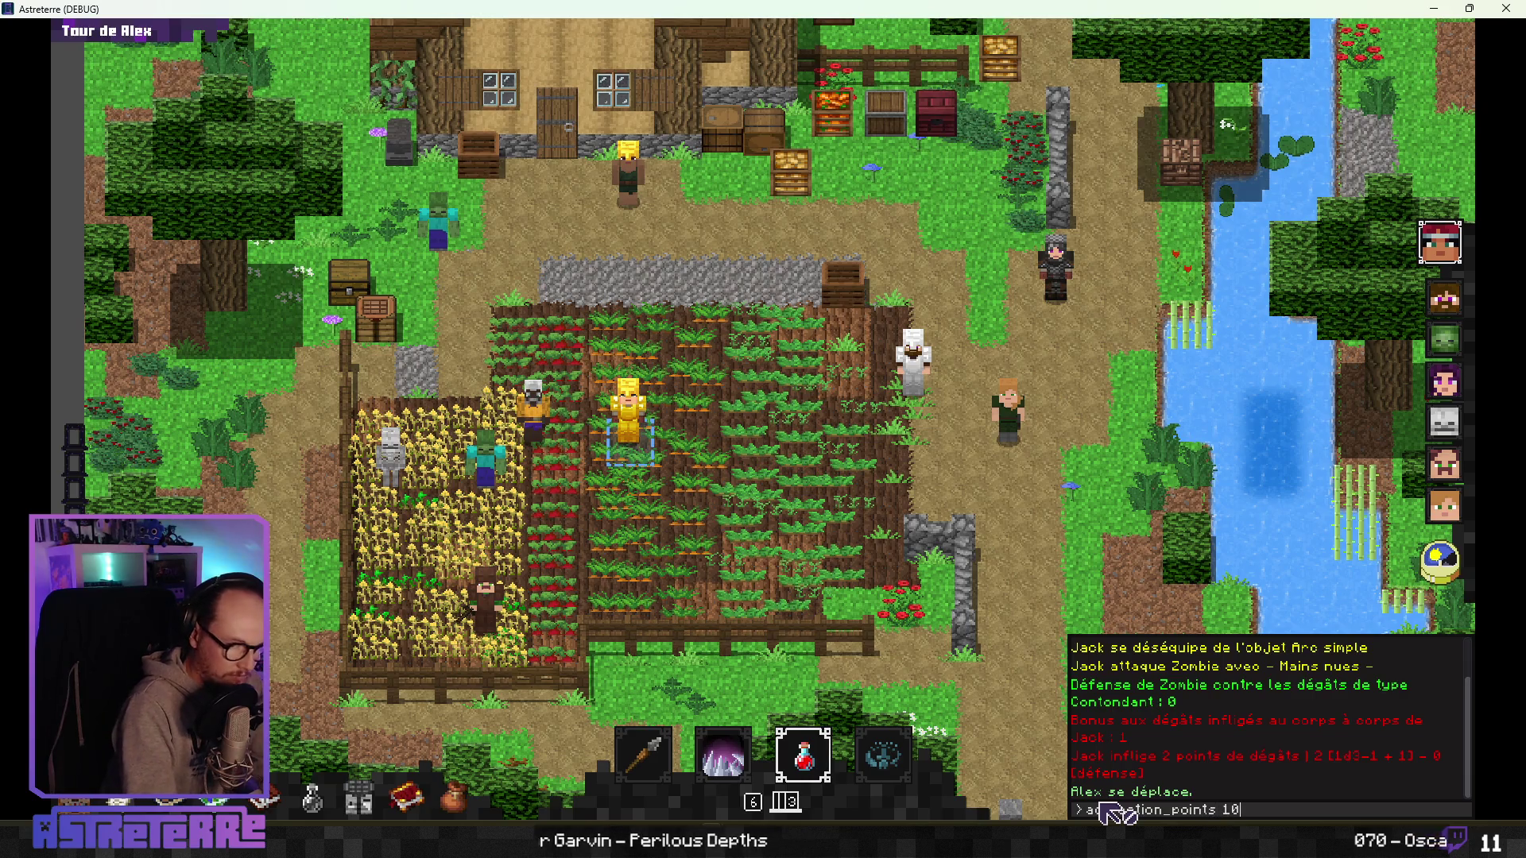
key("Return")
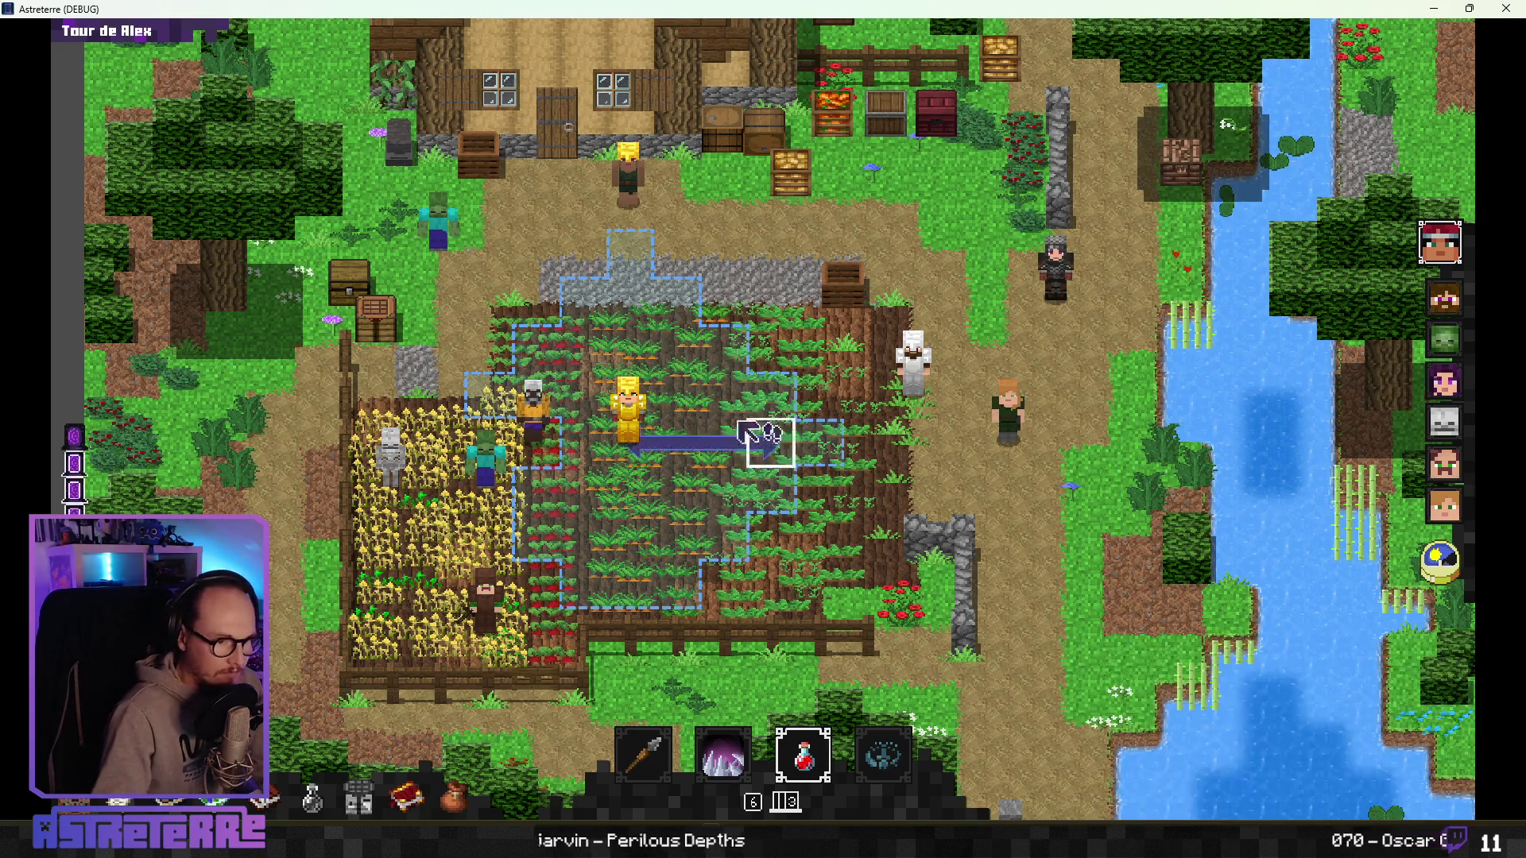
left_click(642, 446)
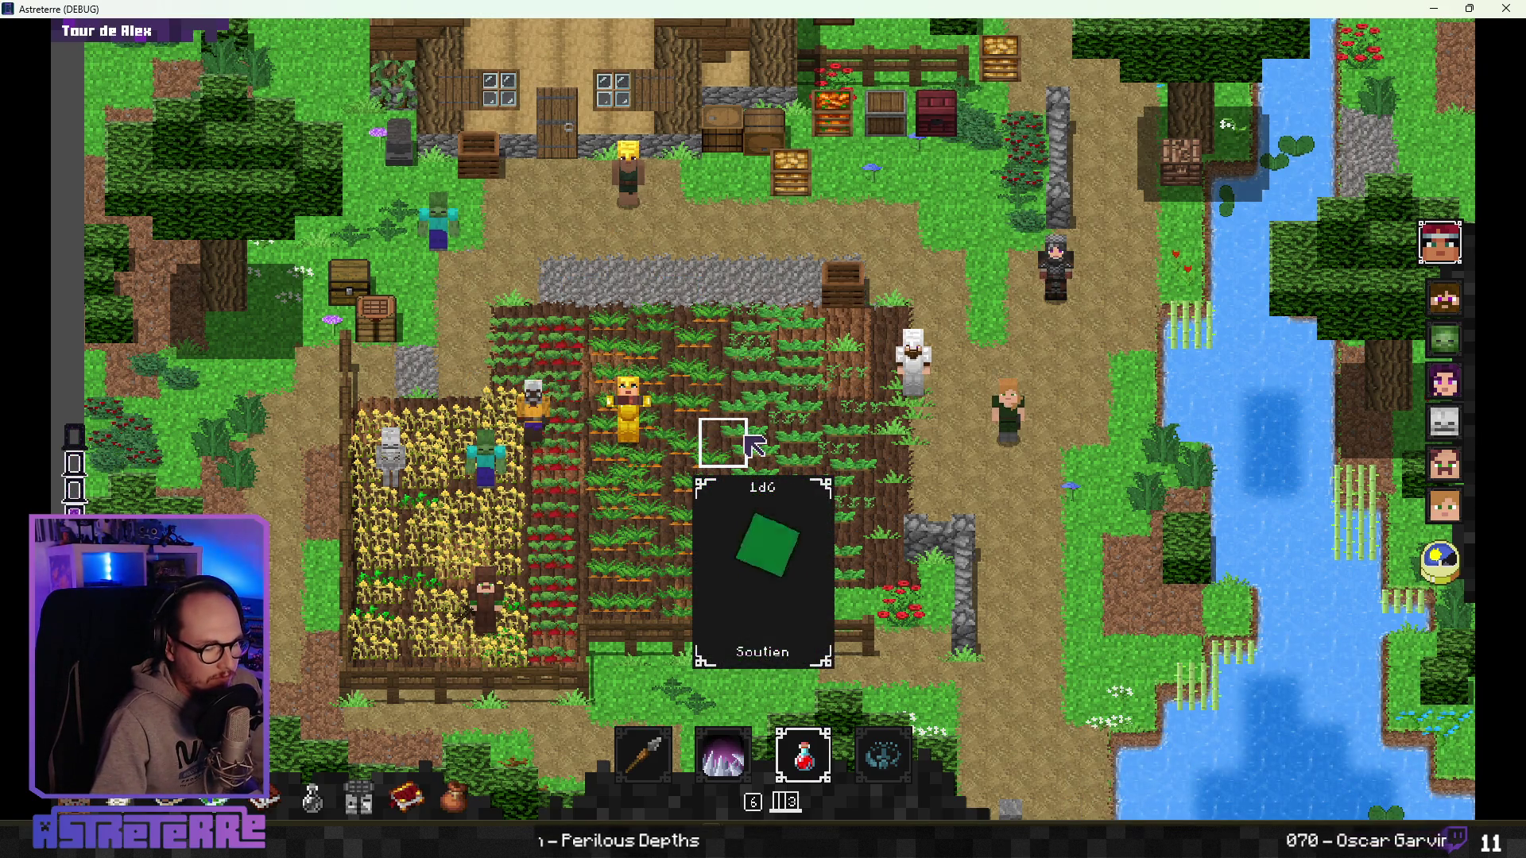
left_click(689, 451)
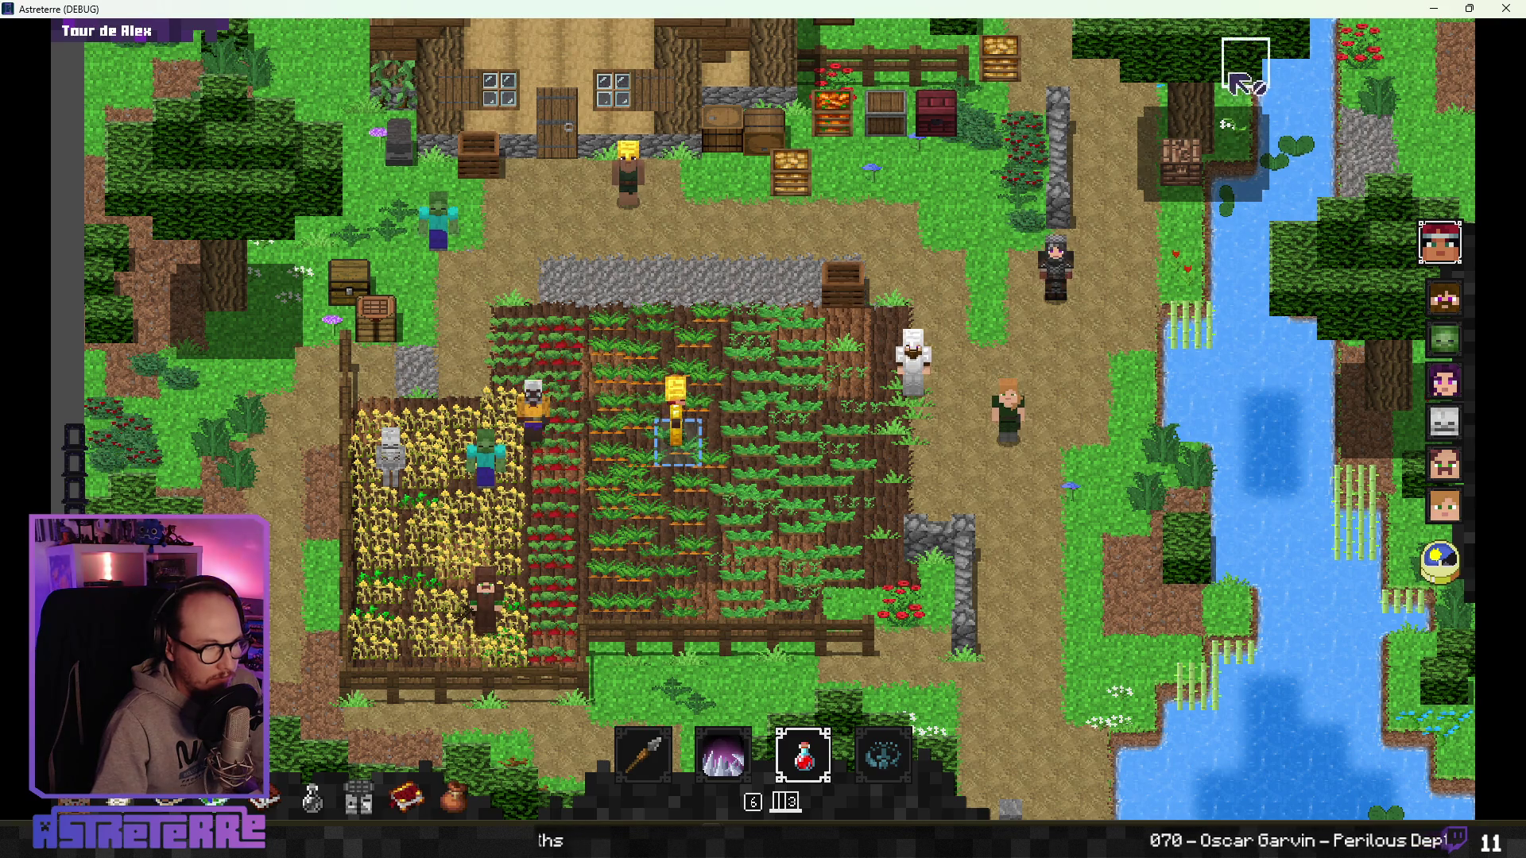
left_click(1506, 8)
left_click(492, 431)
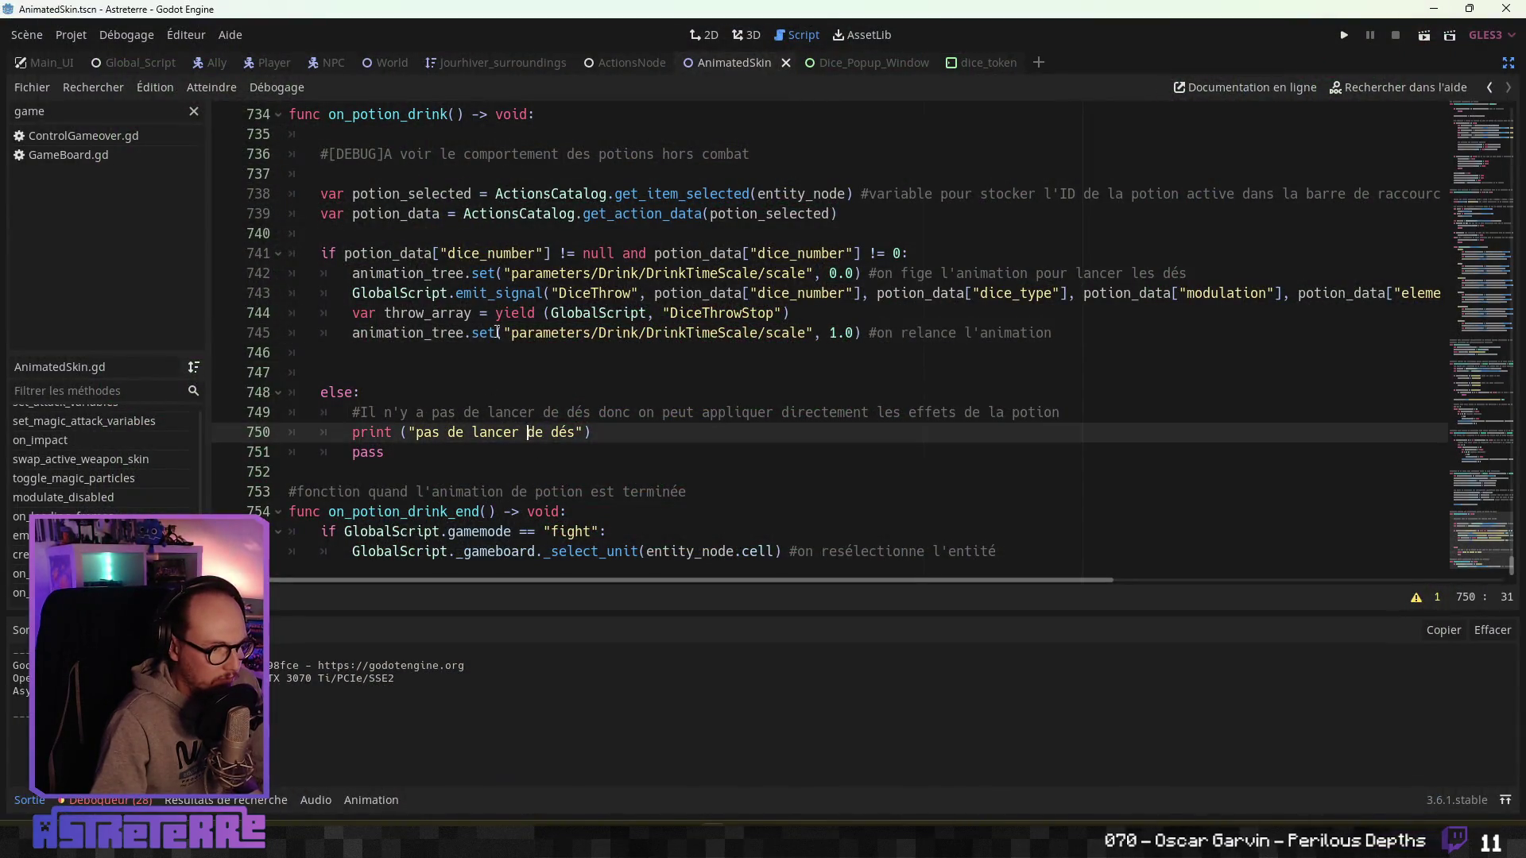
key("Up")
key("Up")
key("Up")
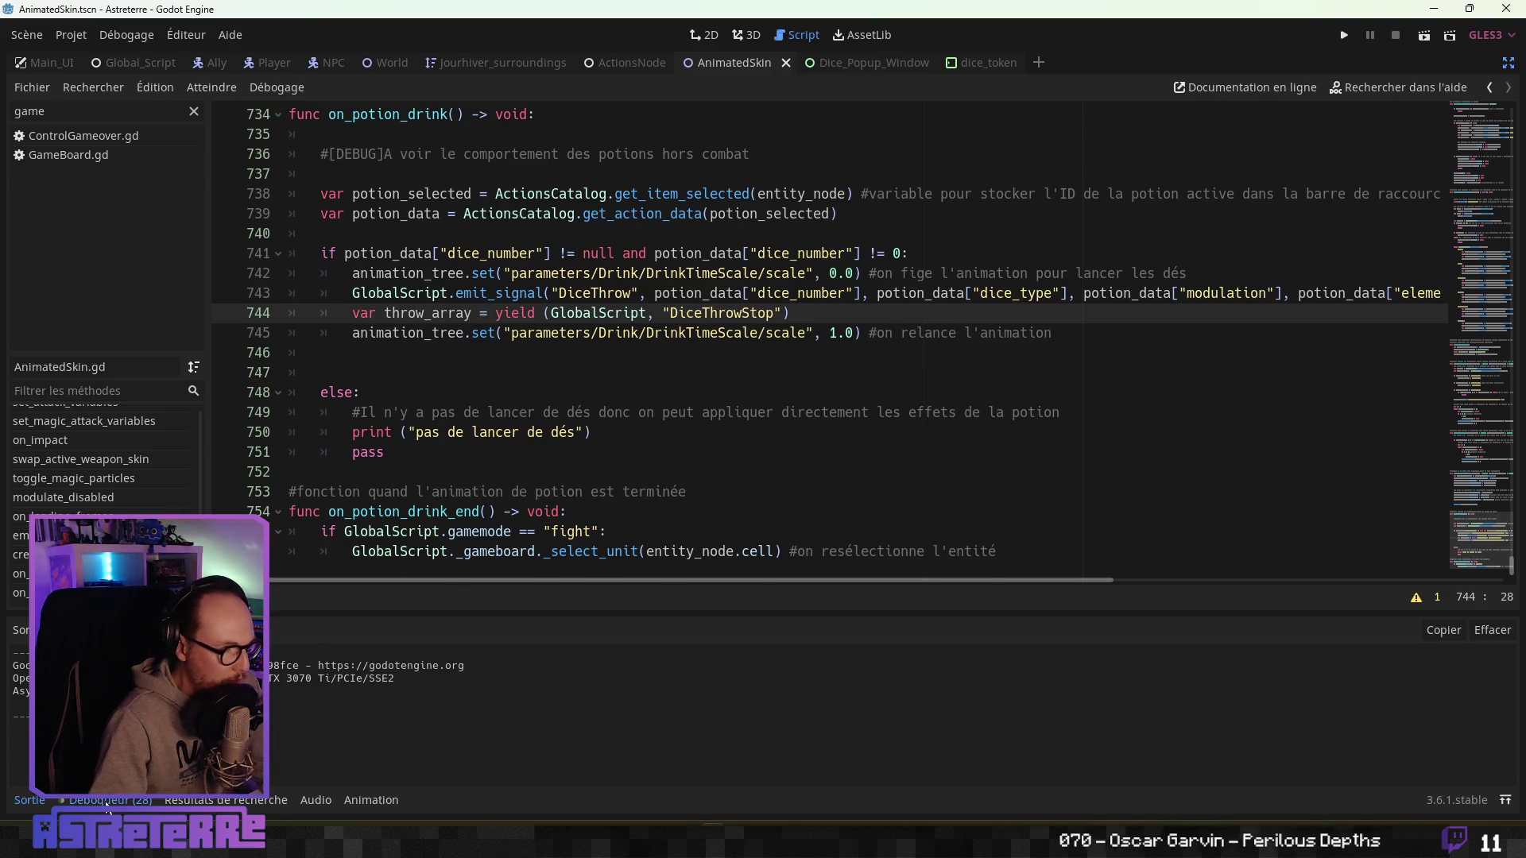
left_click(107, 801)
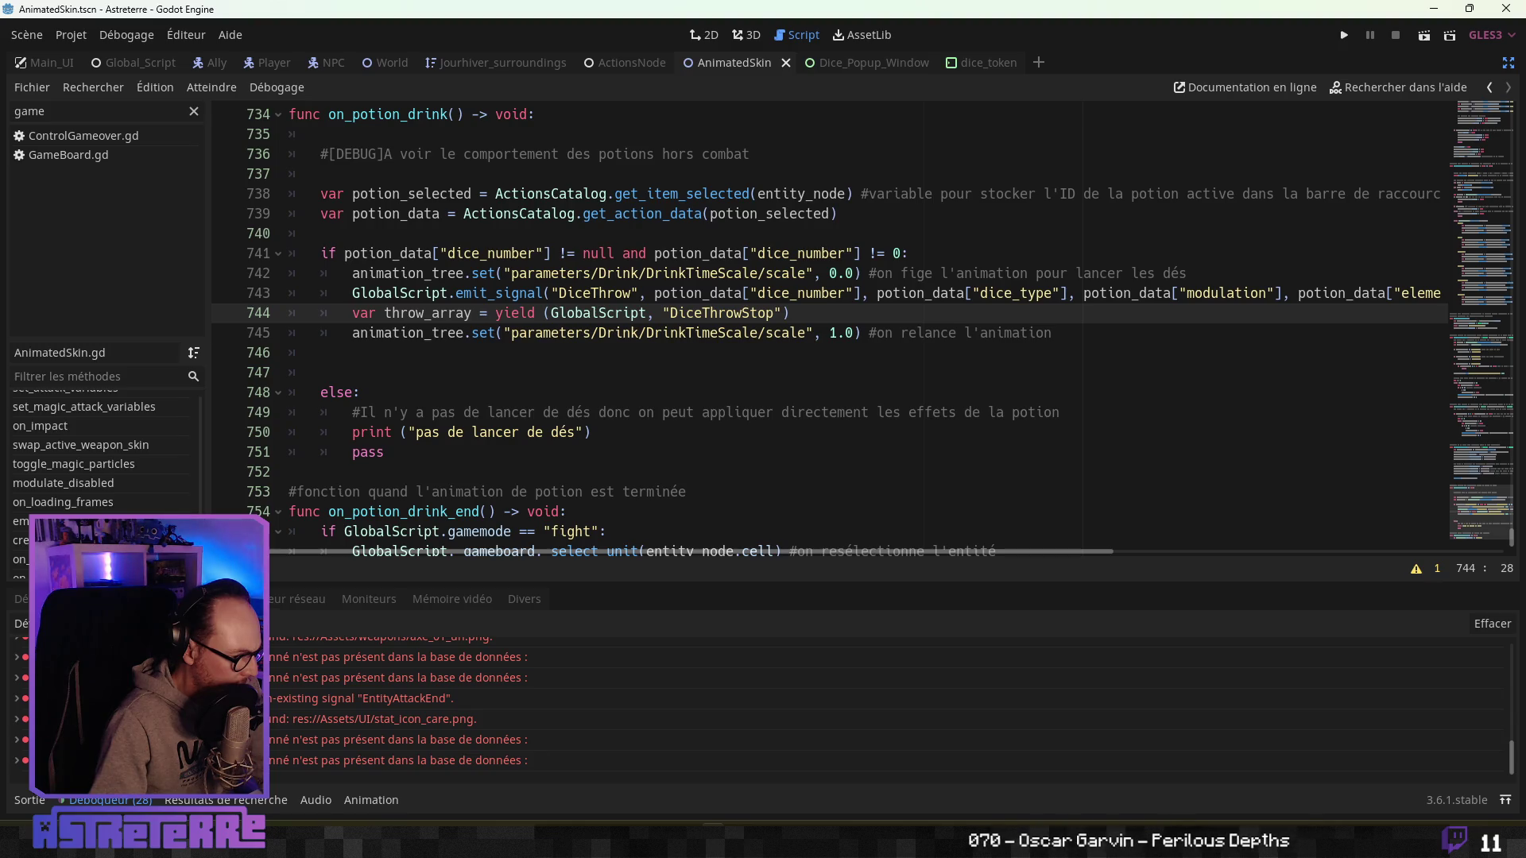
mouse_move(307, 728)
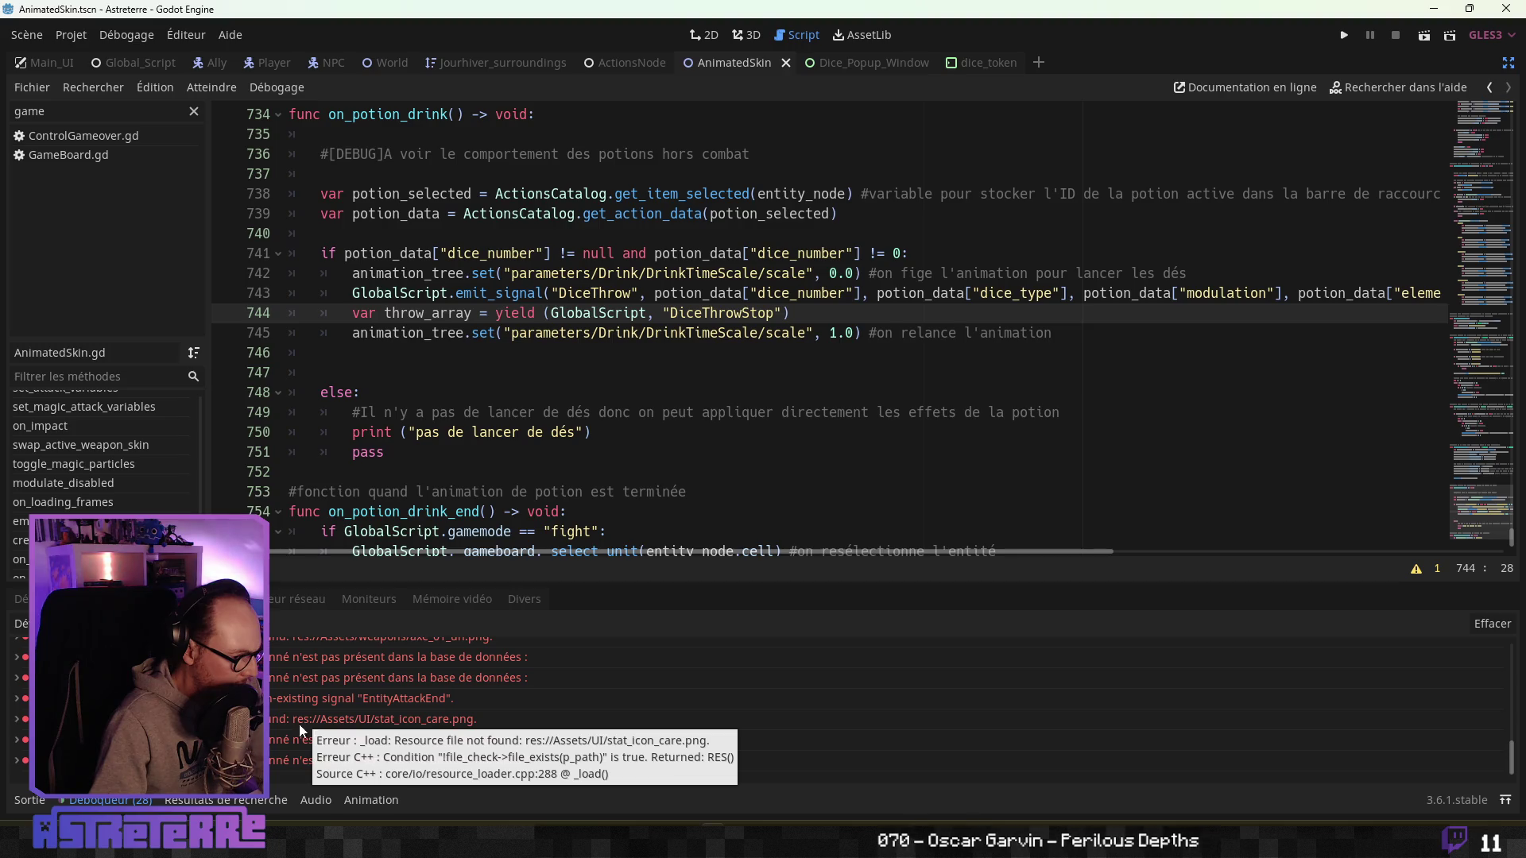
left_click(291, 727)
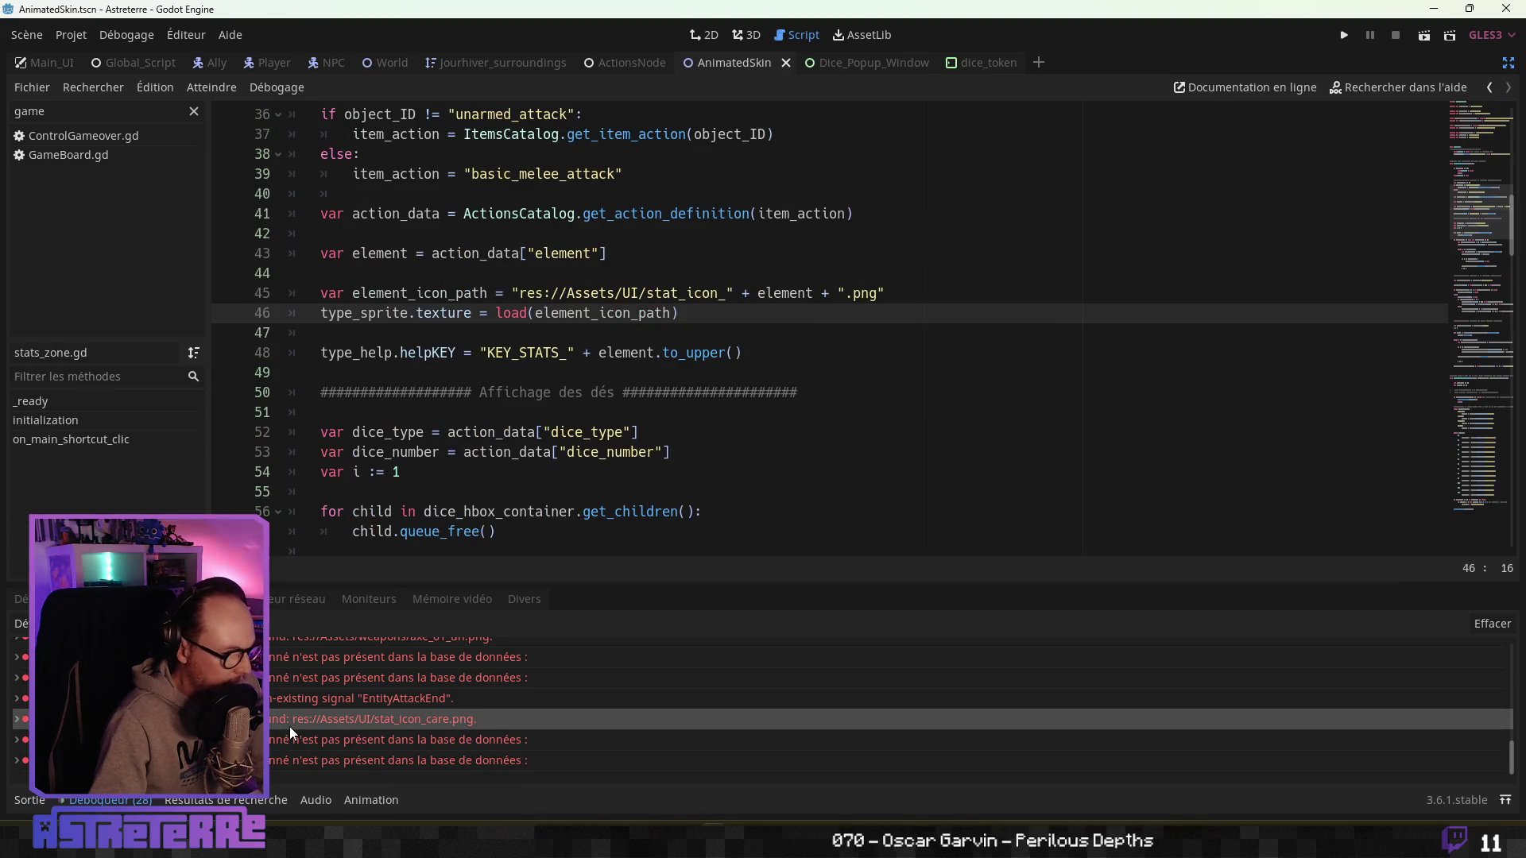
scroll(539, 513, "up", 2)
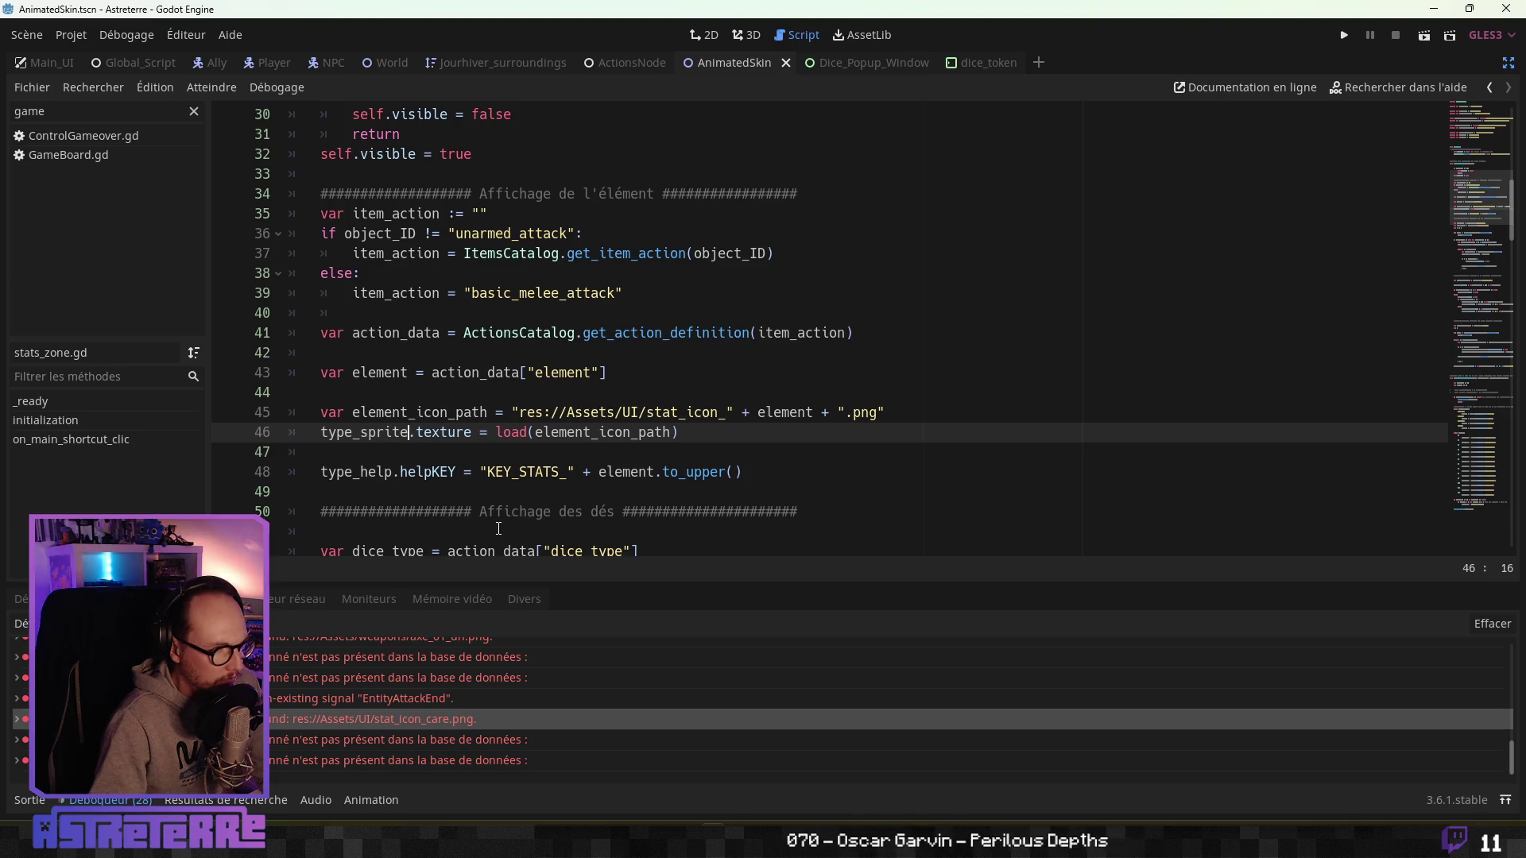
left_click(31, 803)
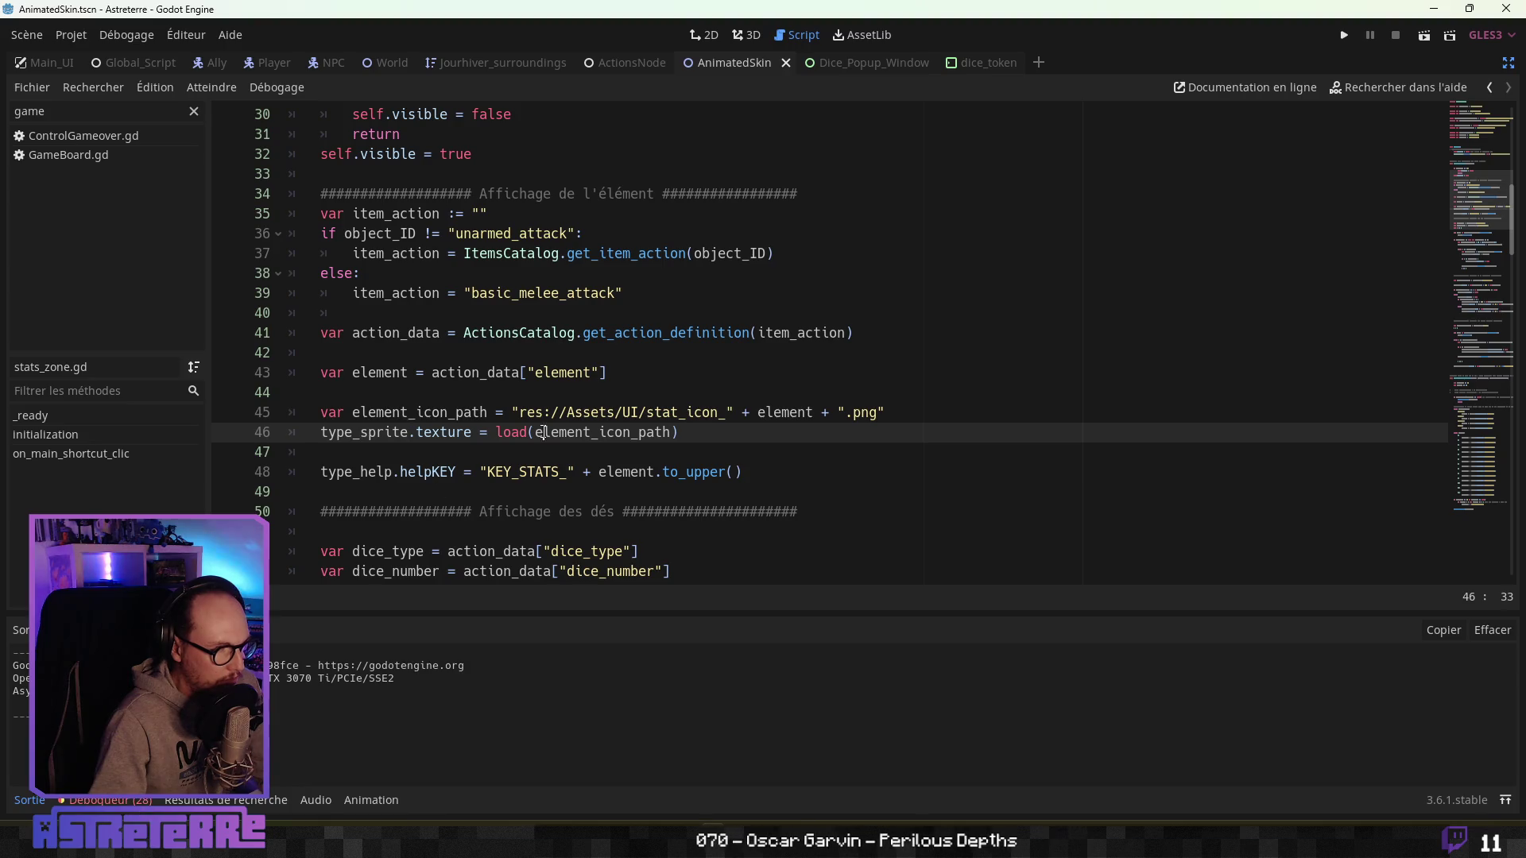
left_click(840, 57)
left_click(727, 62)
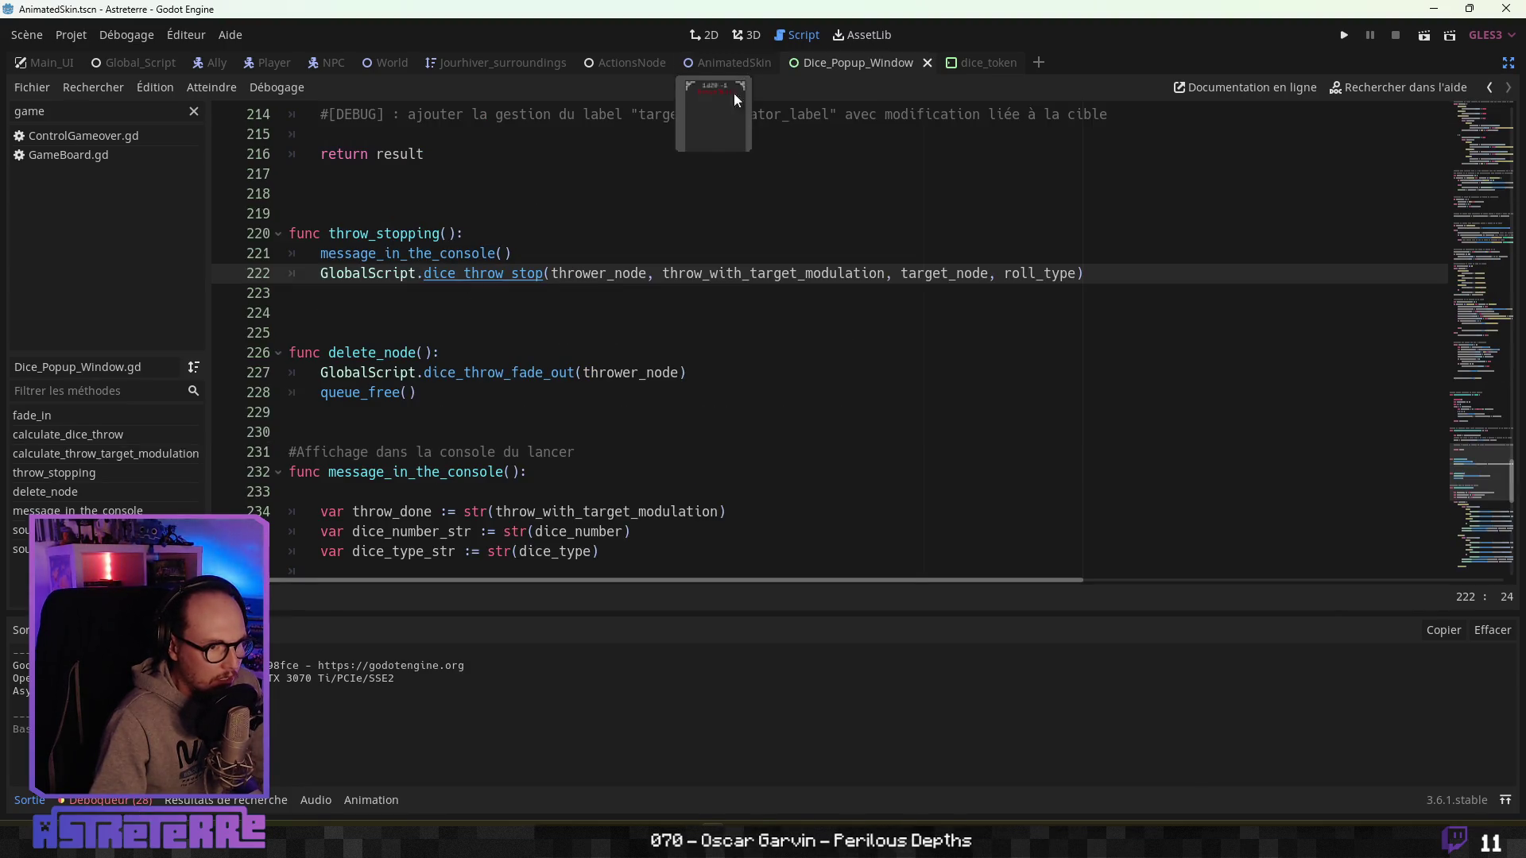
left_click(562, 369)
scroll(569, 374, "up", 1)
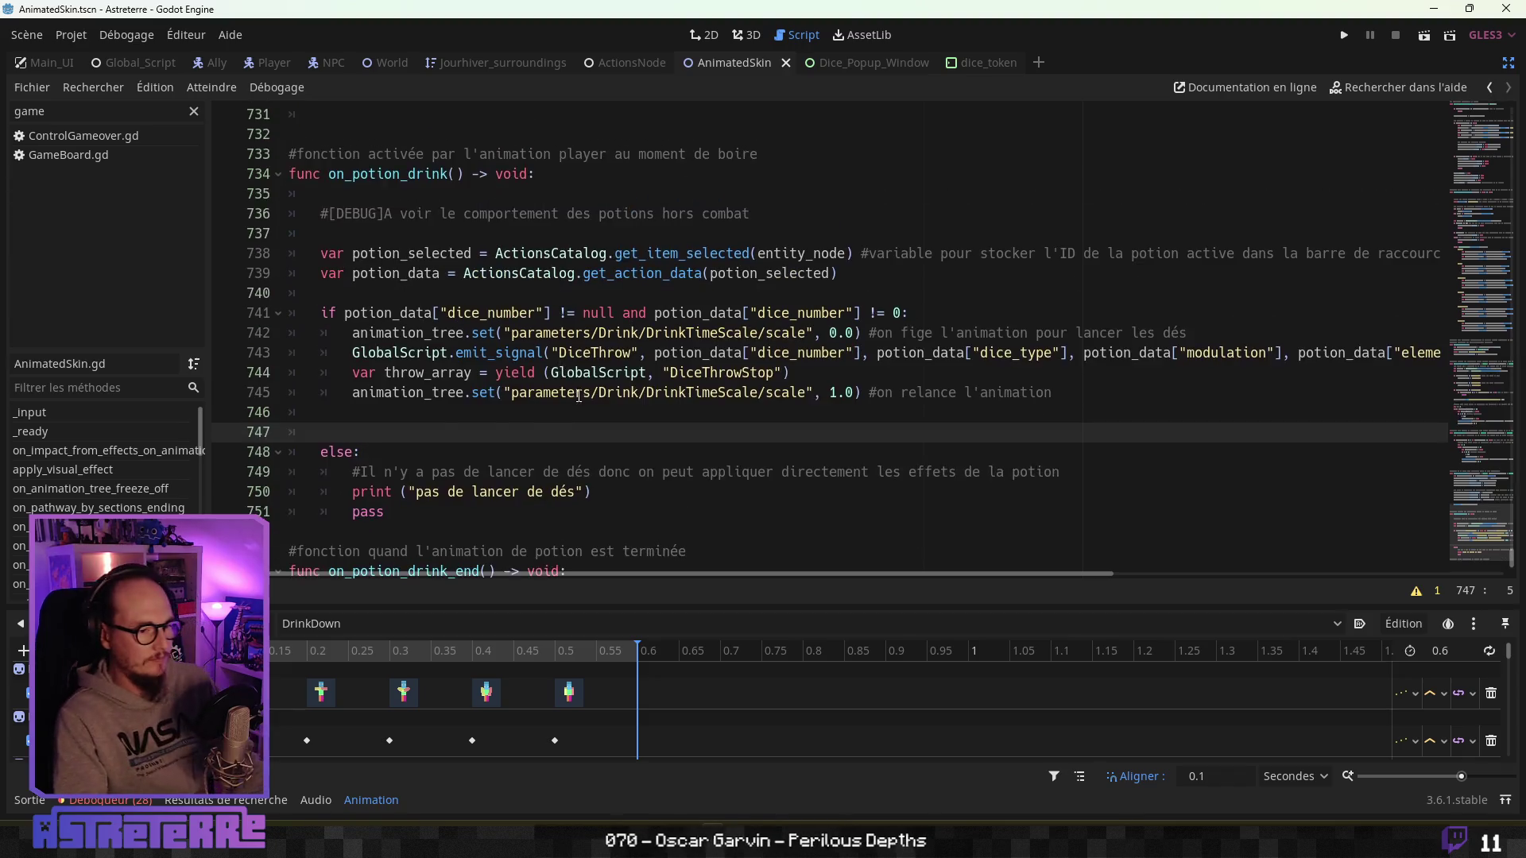
Turn off distraction-free mode so the side panels reappear around AnimatedSkin.gd.
scroll(579, 385, "down", 1)
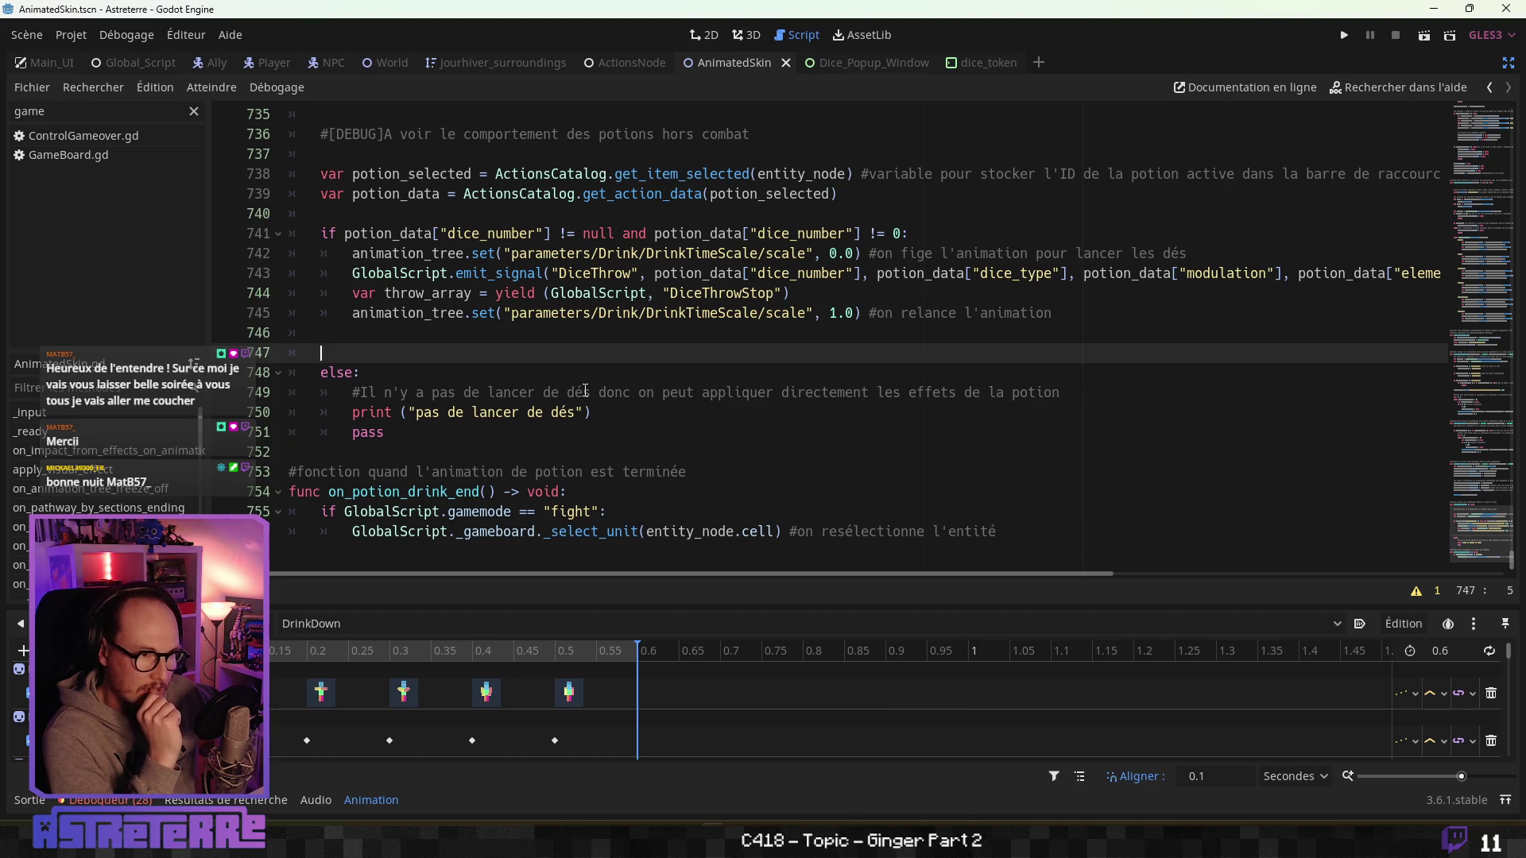
left_click(1508, 62)
scroll(140, 259, "up", 4)
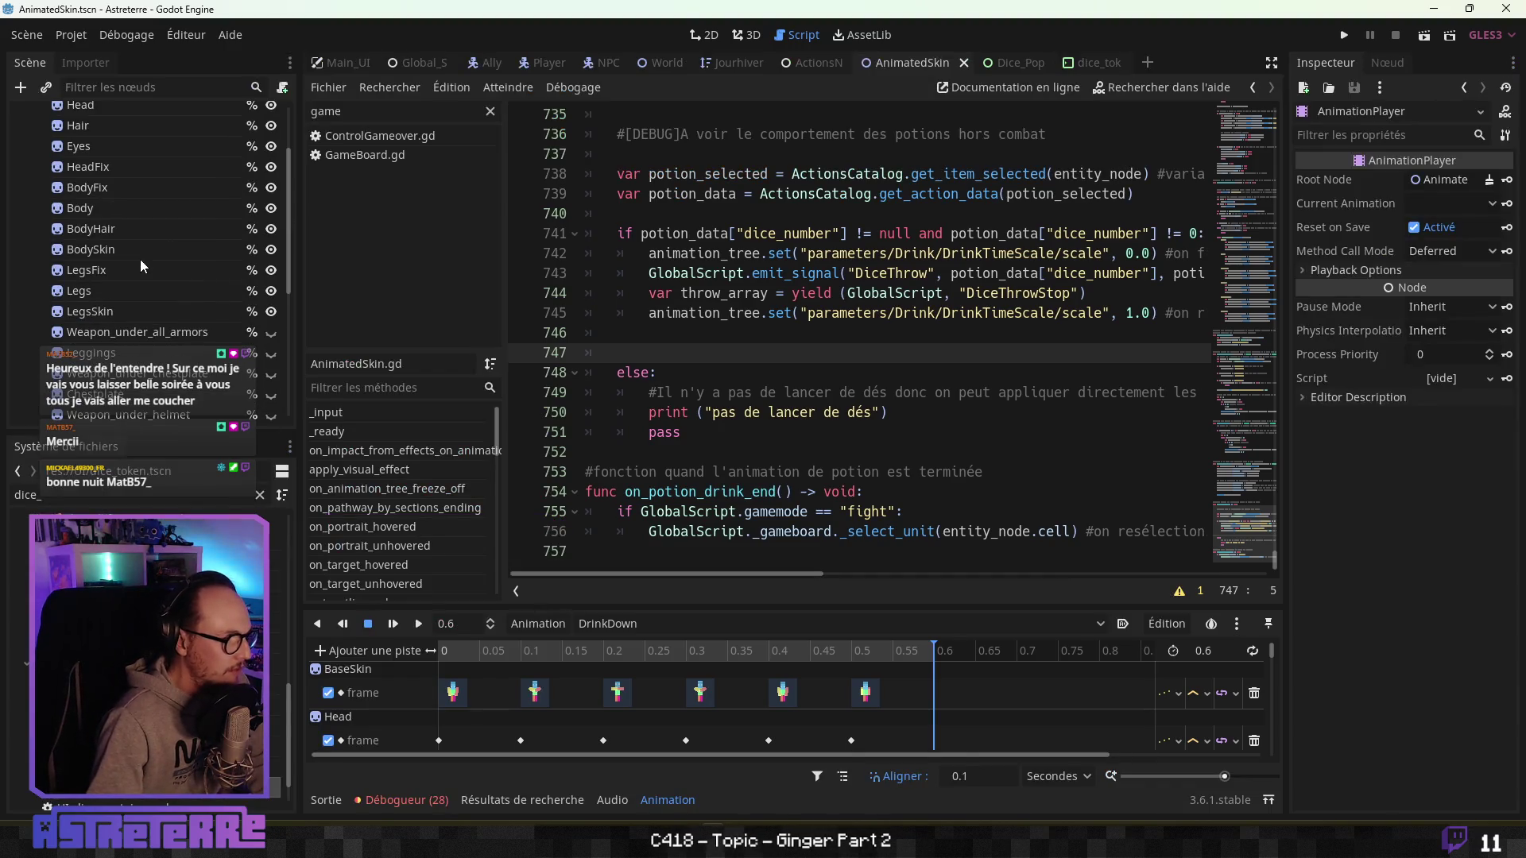
scroll(133, 347, "down", 1)
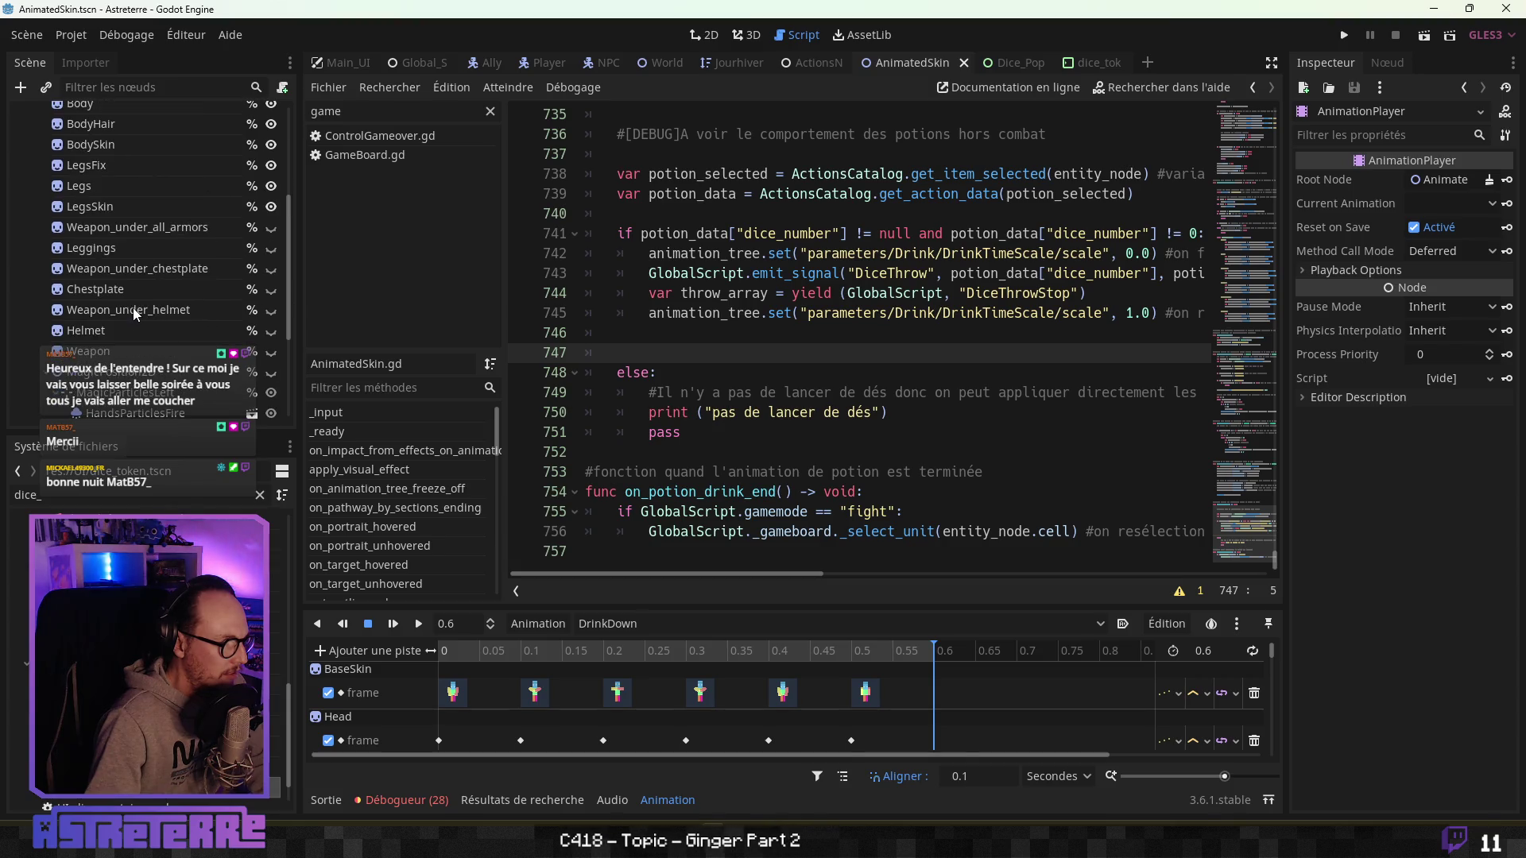
scroll(46, 380, "down", 2)
scroll(46, 379, "up", 5)
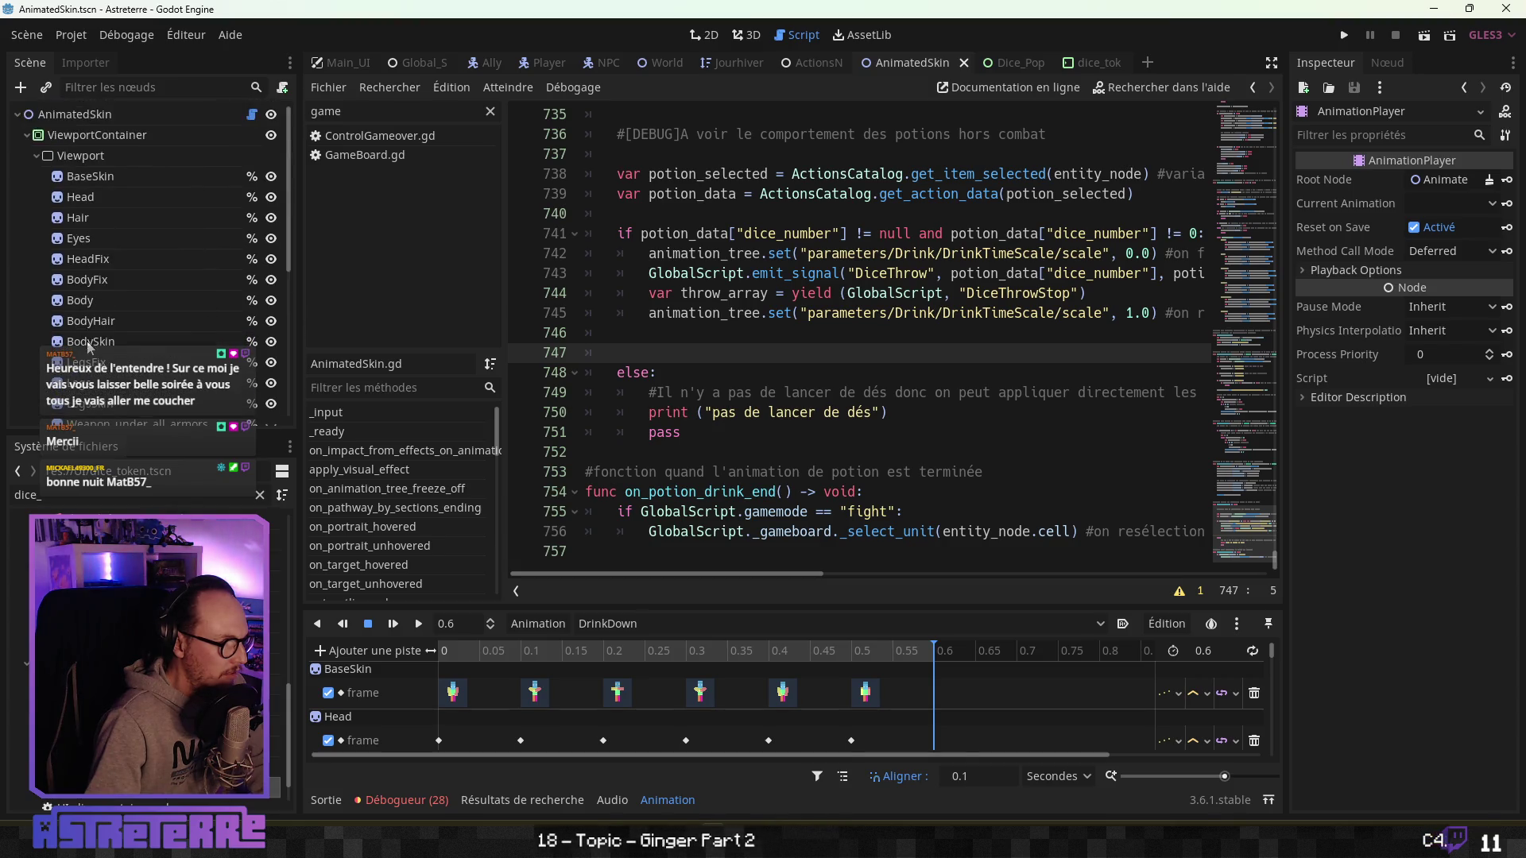
Open the Ally scene's Defense node and review its NPCDefense.gd script.
left_click(490, 65)
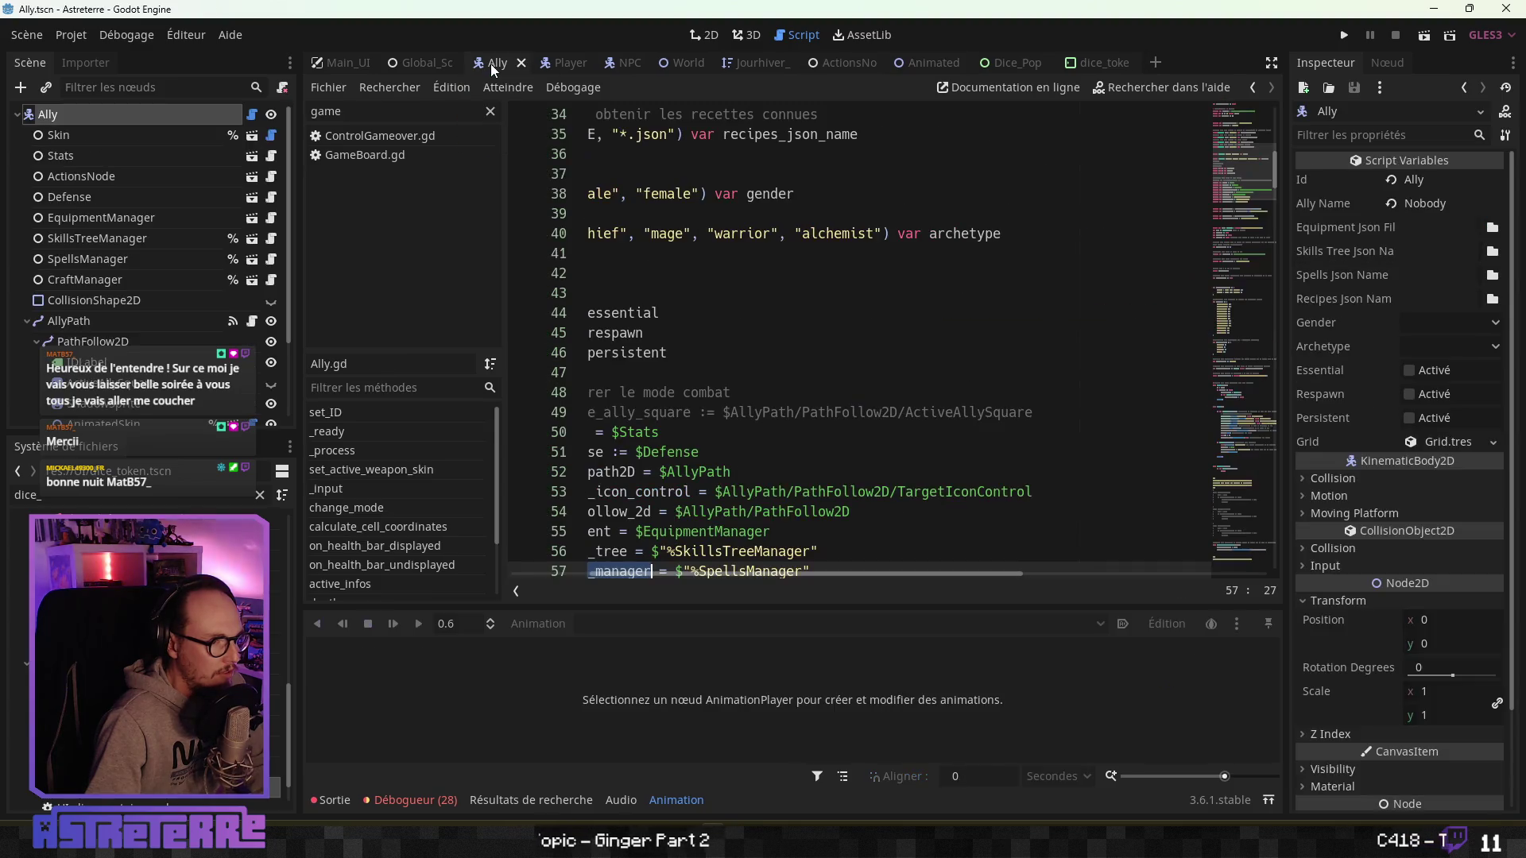
left_click(92, 197)
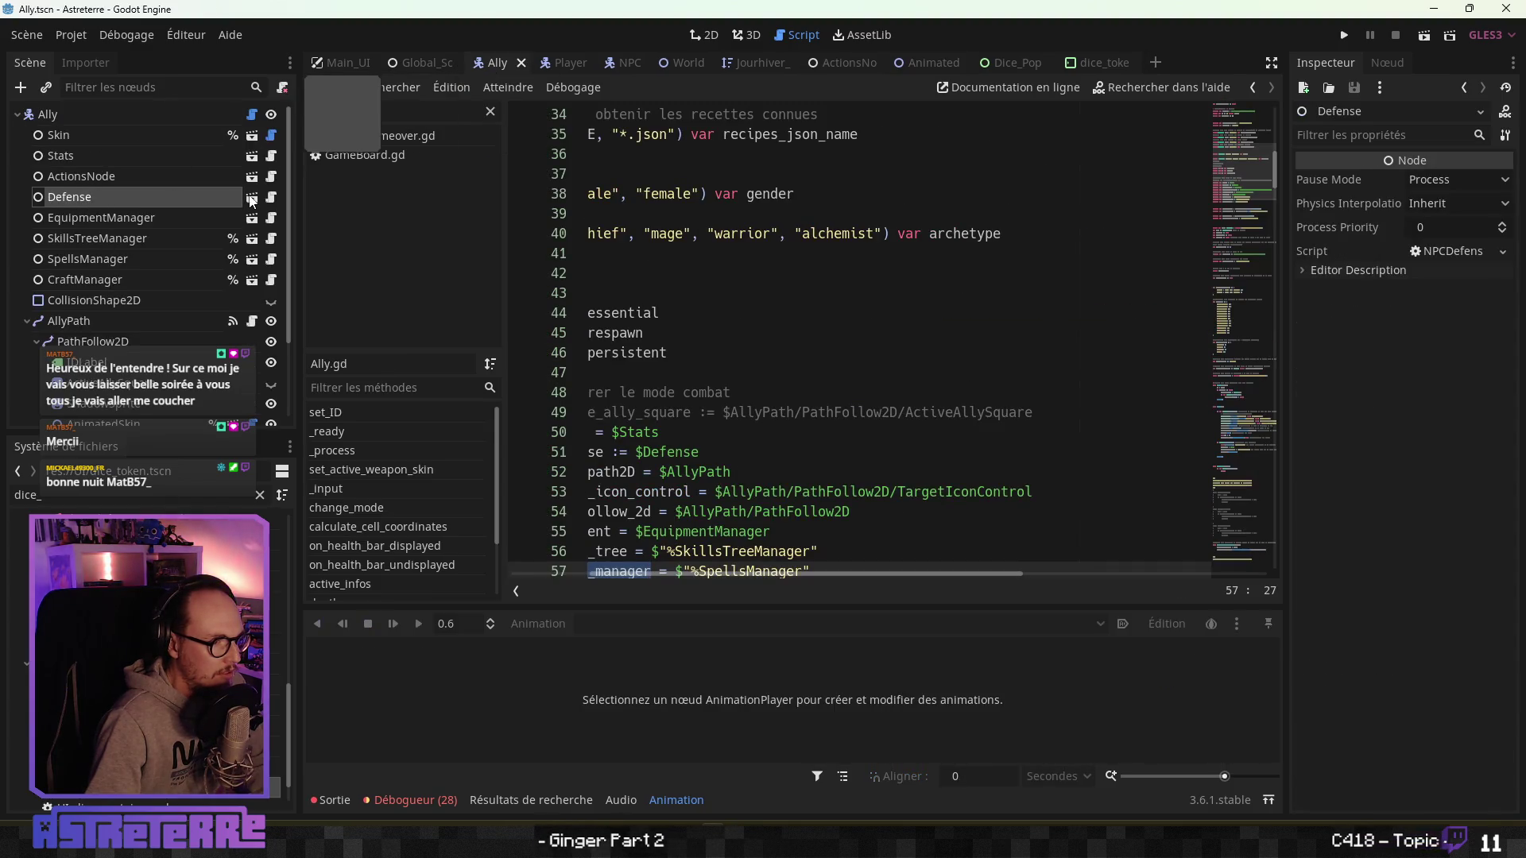
left_click(252, 197)
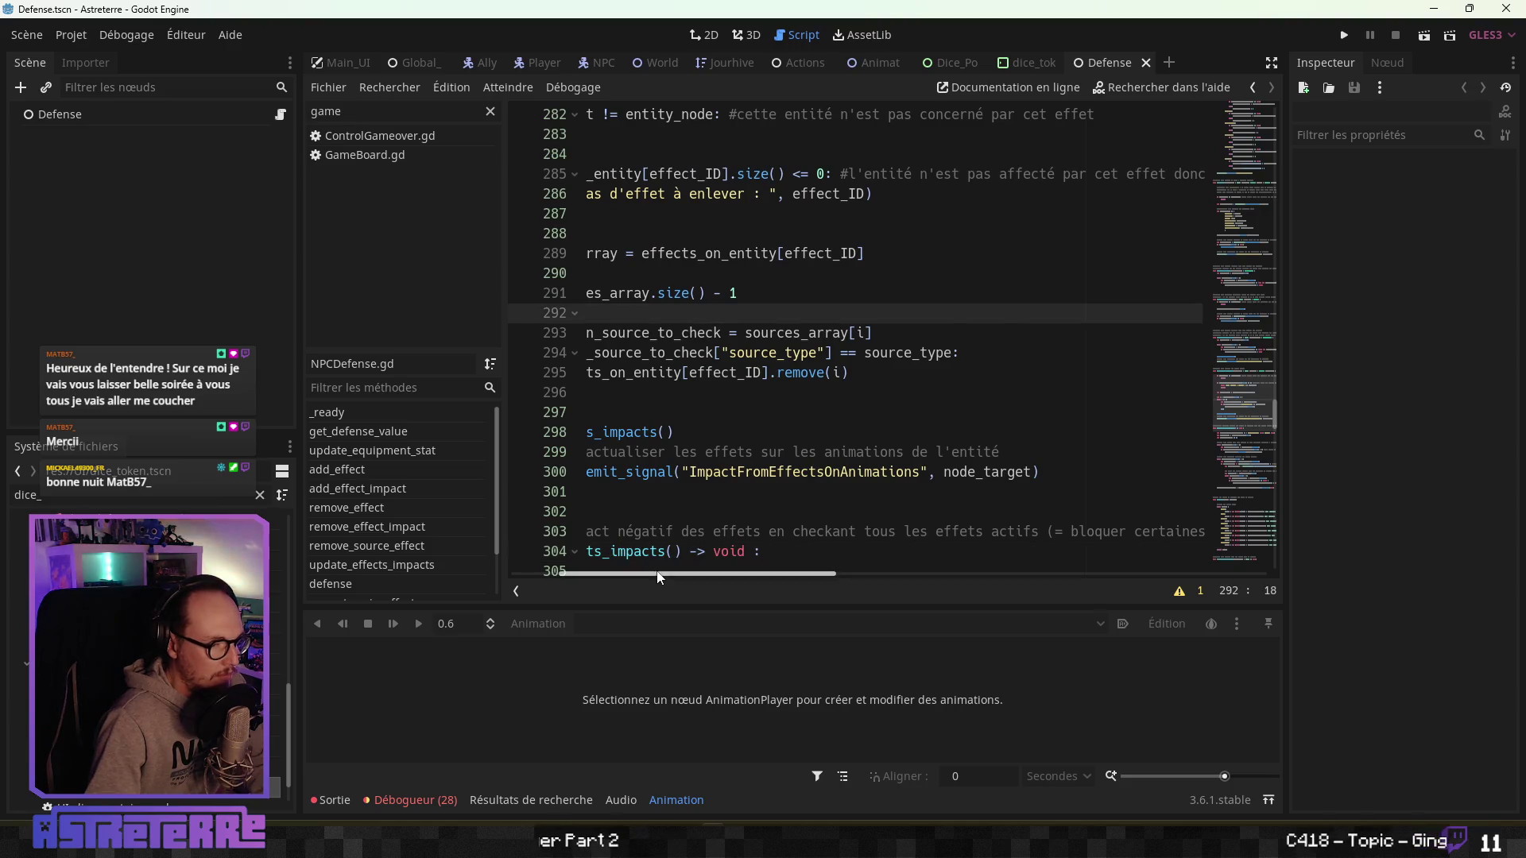
left_click(670, 412)
scroll(670, 440, "down", 3)
scroll(670, 439, "up", 8)
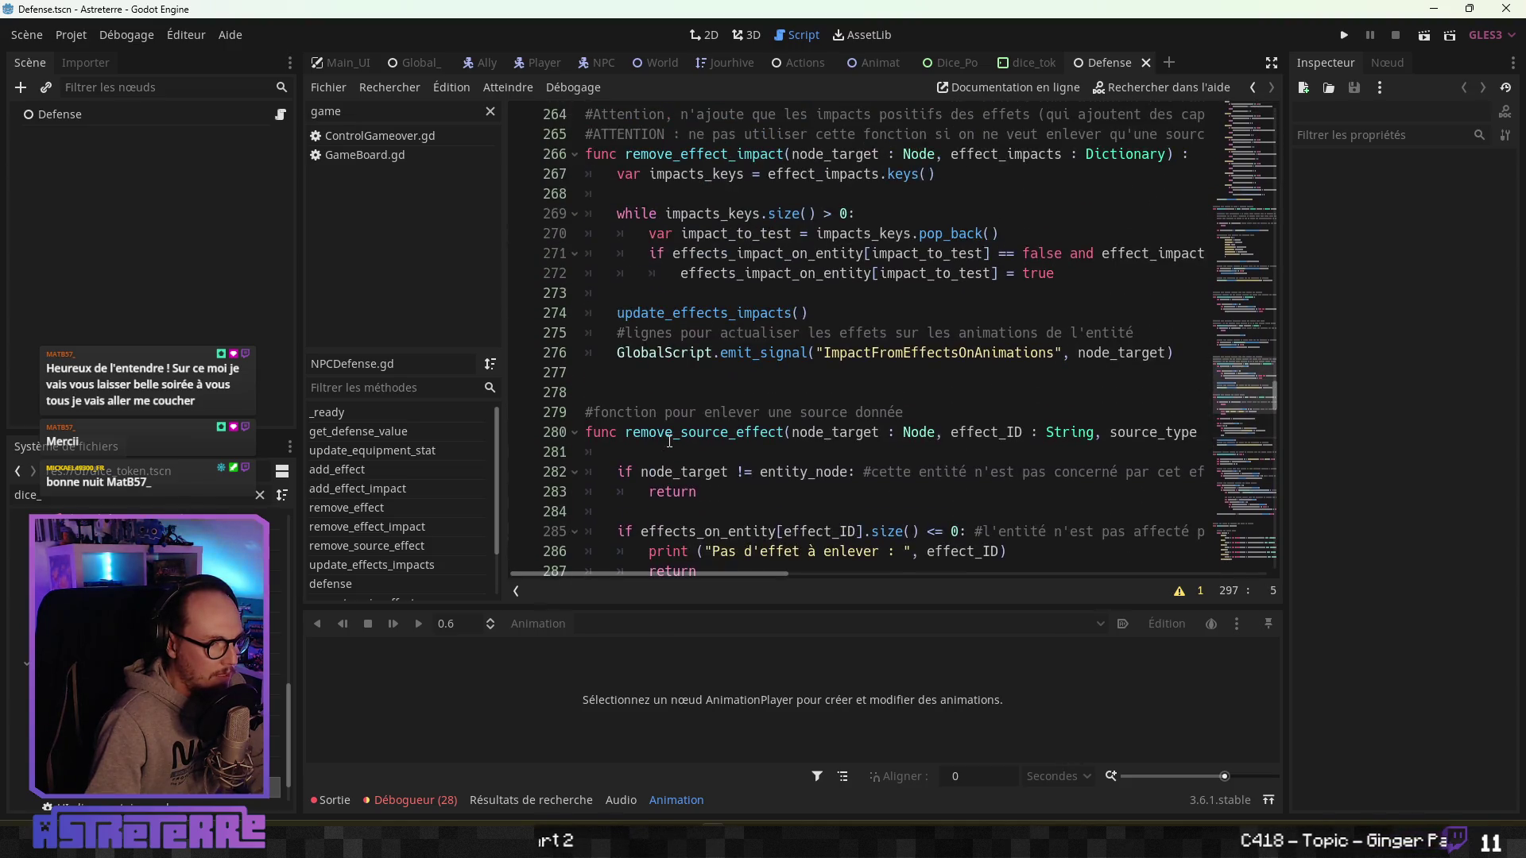
scroll(693, 417, "up", 9)
scroll(694, 417, "up", 20)
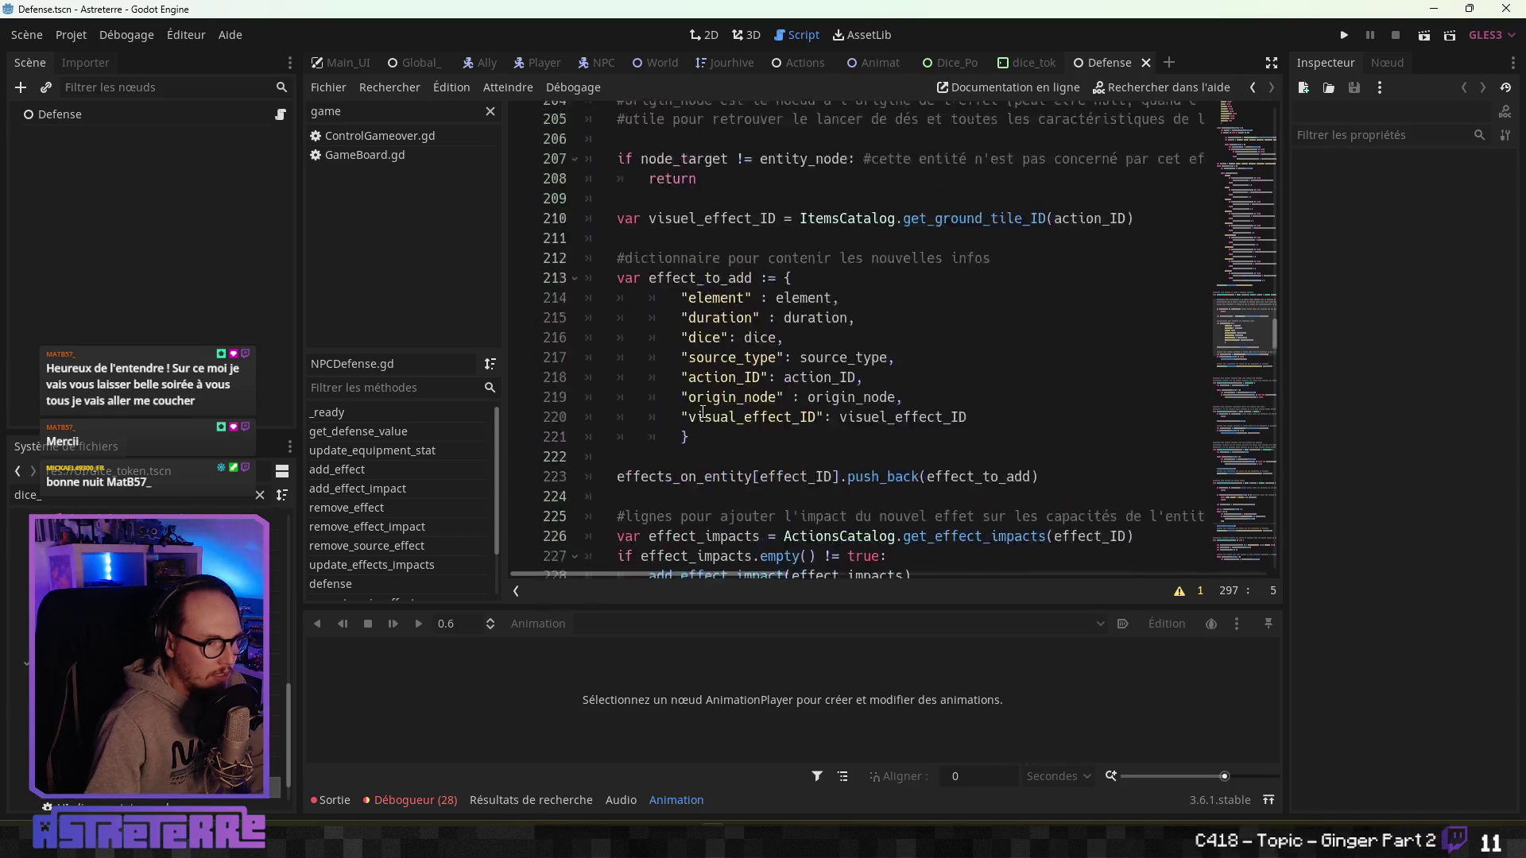
scroll(698, 414, "up", 8)
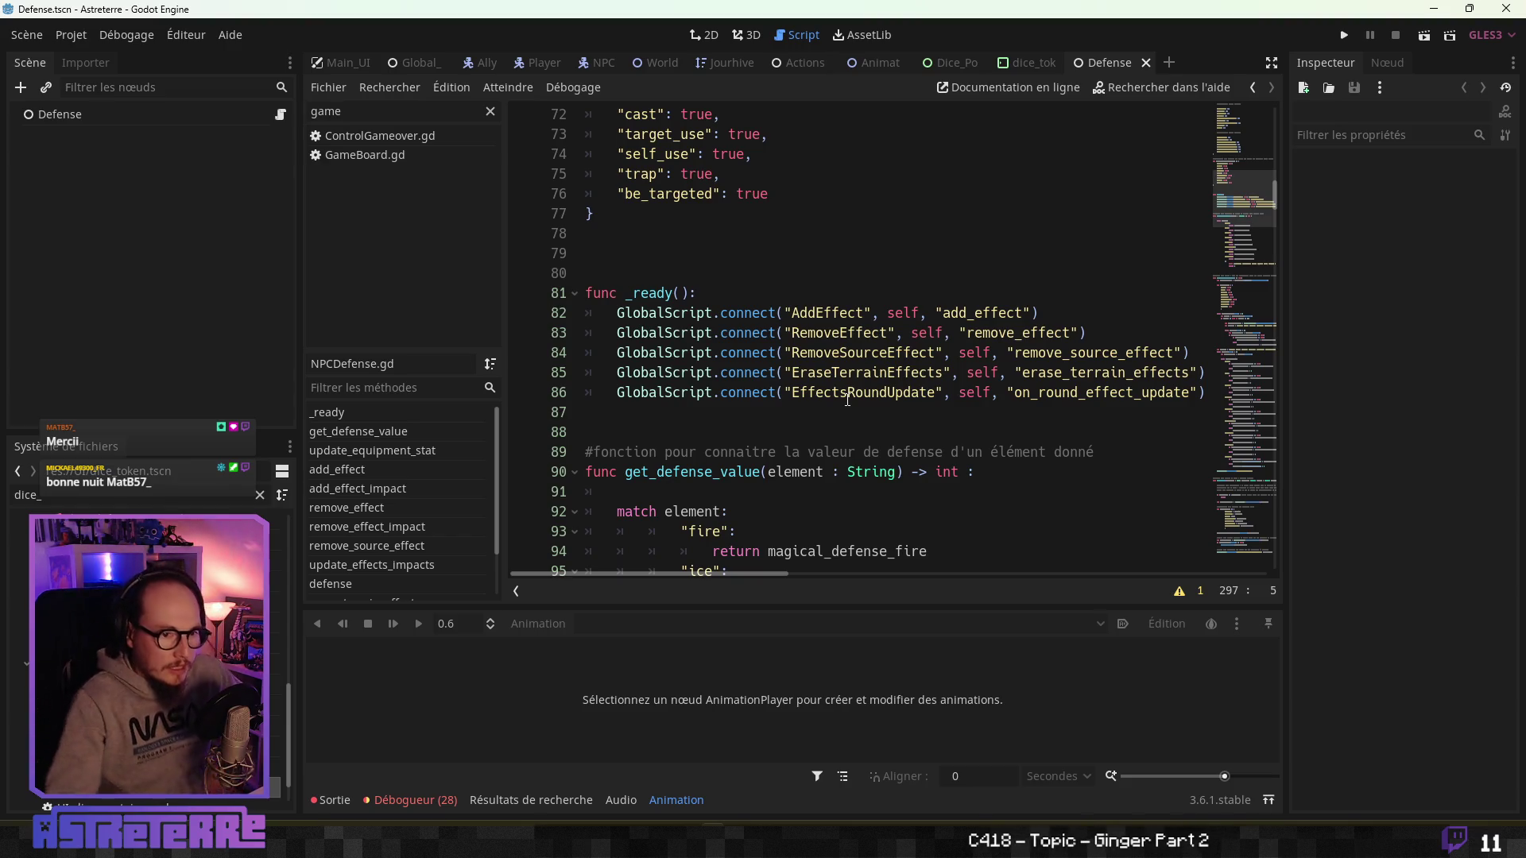
Check the 'support' colour case in dice_token, then return to AnimatedSkin.gd with side panels hidden.
left_click(1027, 62)
key("Down")
key("Down")
key("Down")
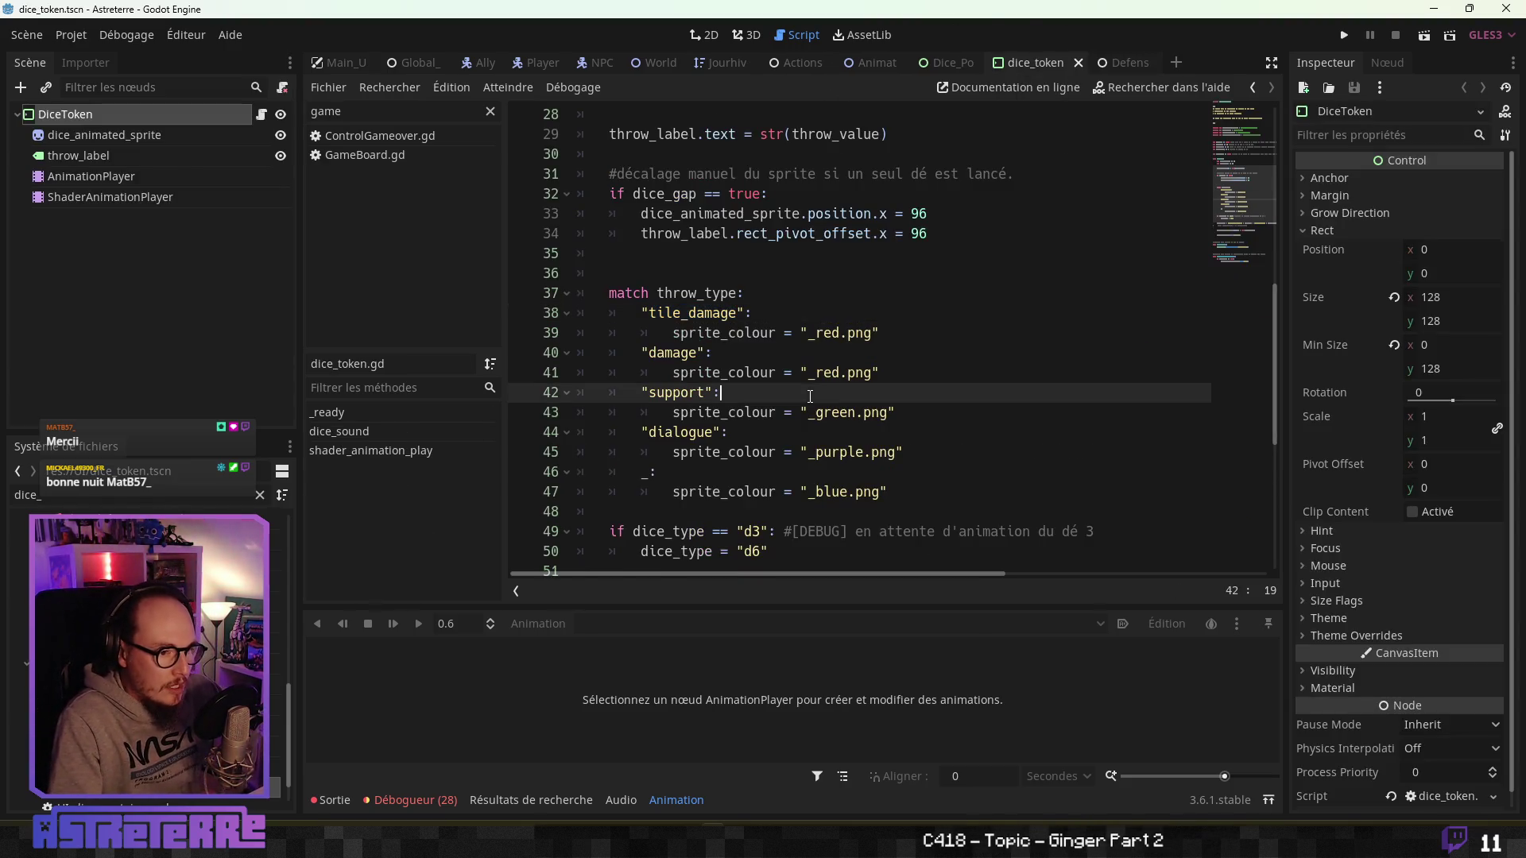
left_click(875, 67)
left_click(725, 414)
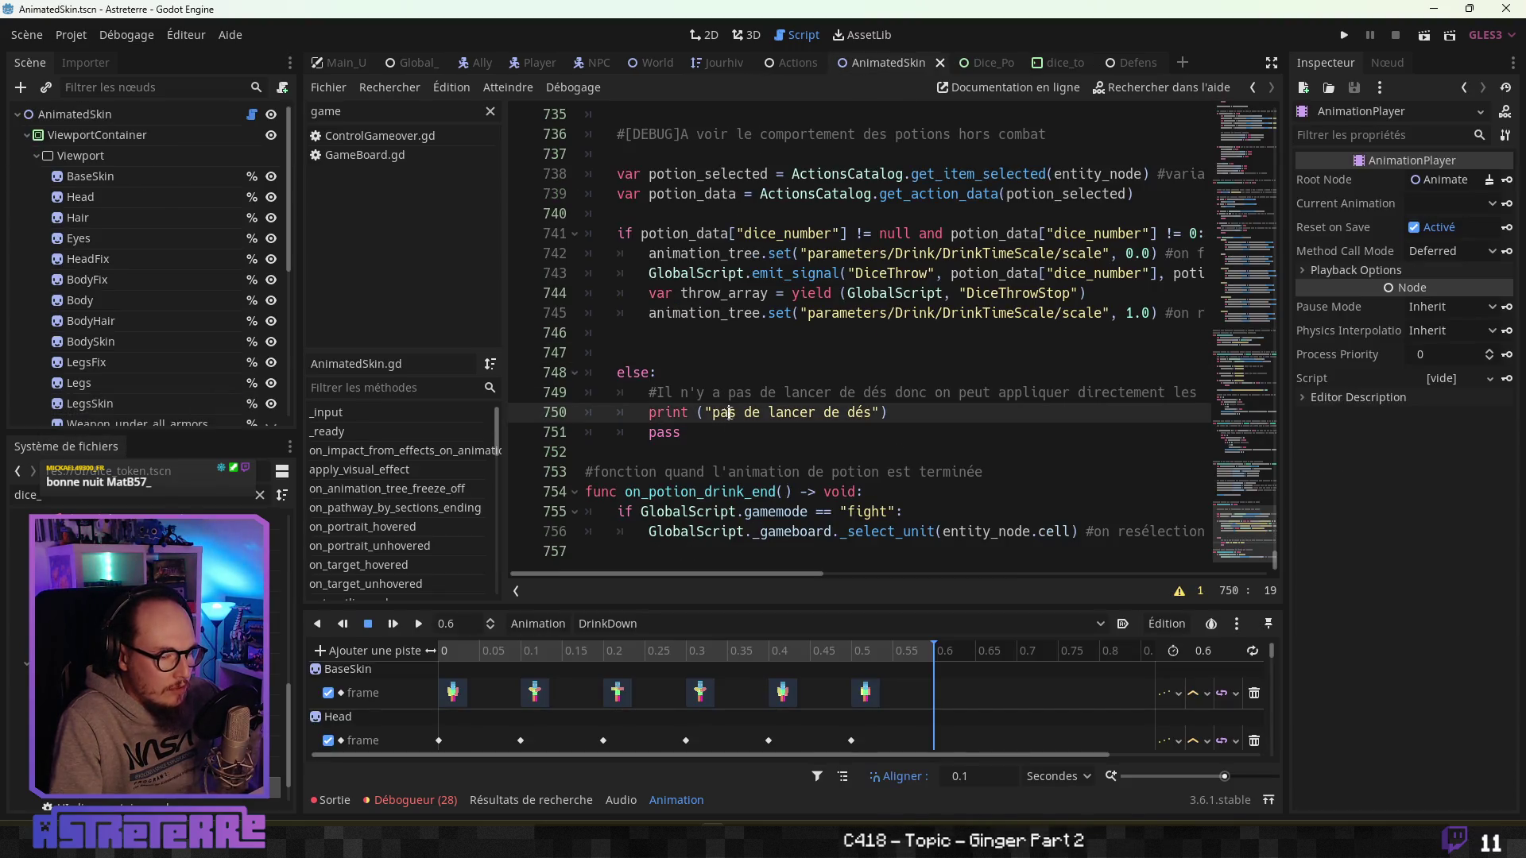
left_click(1271, 62)
Add a blank line below the block and remove the blank line above else.
left_click(642, 400)
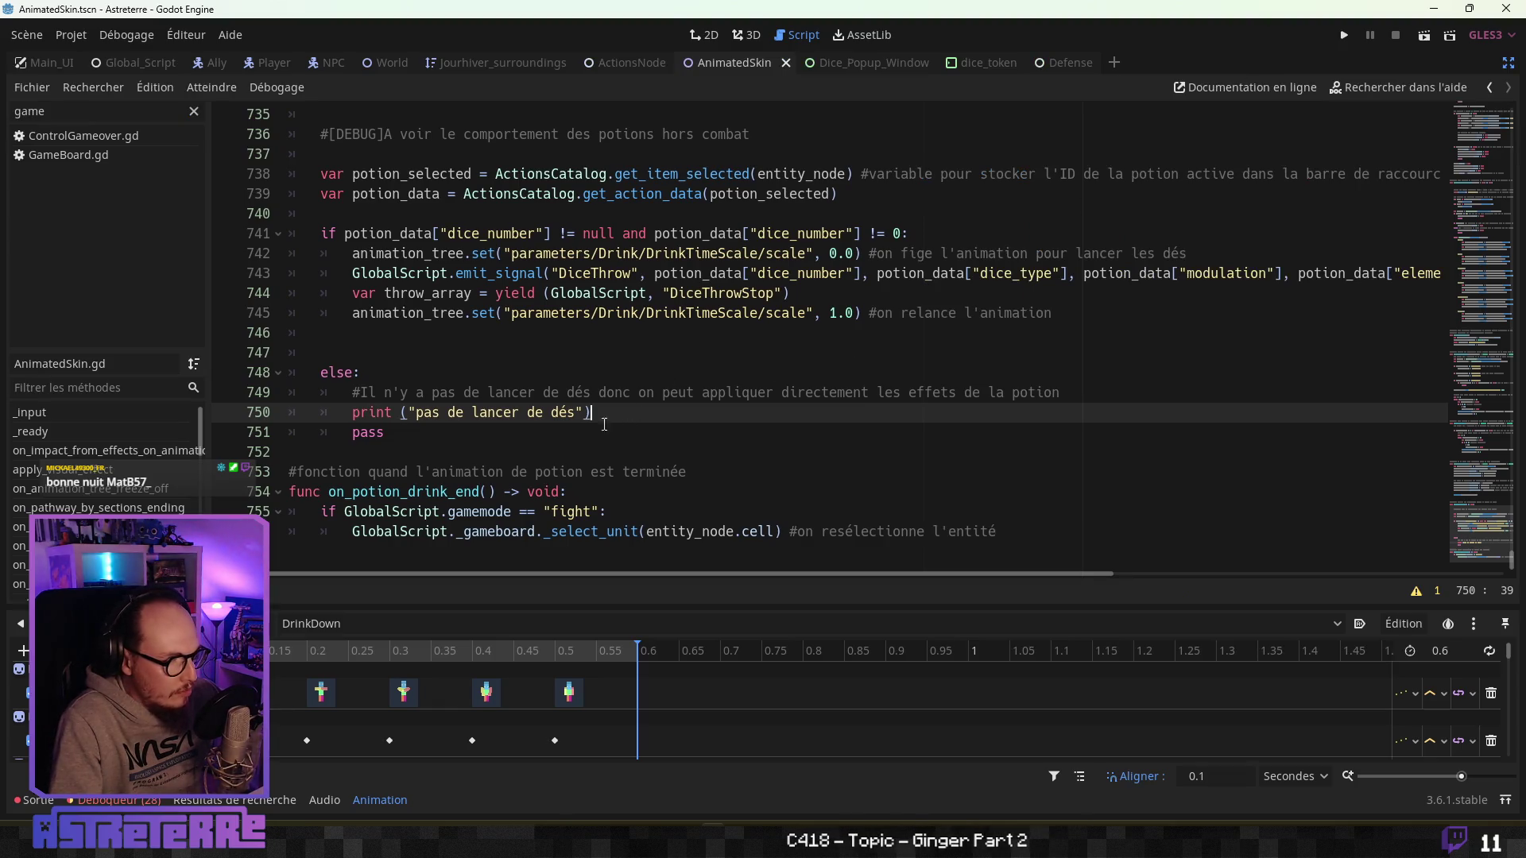
left_click(361, 452)
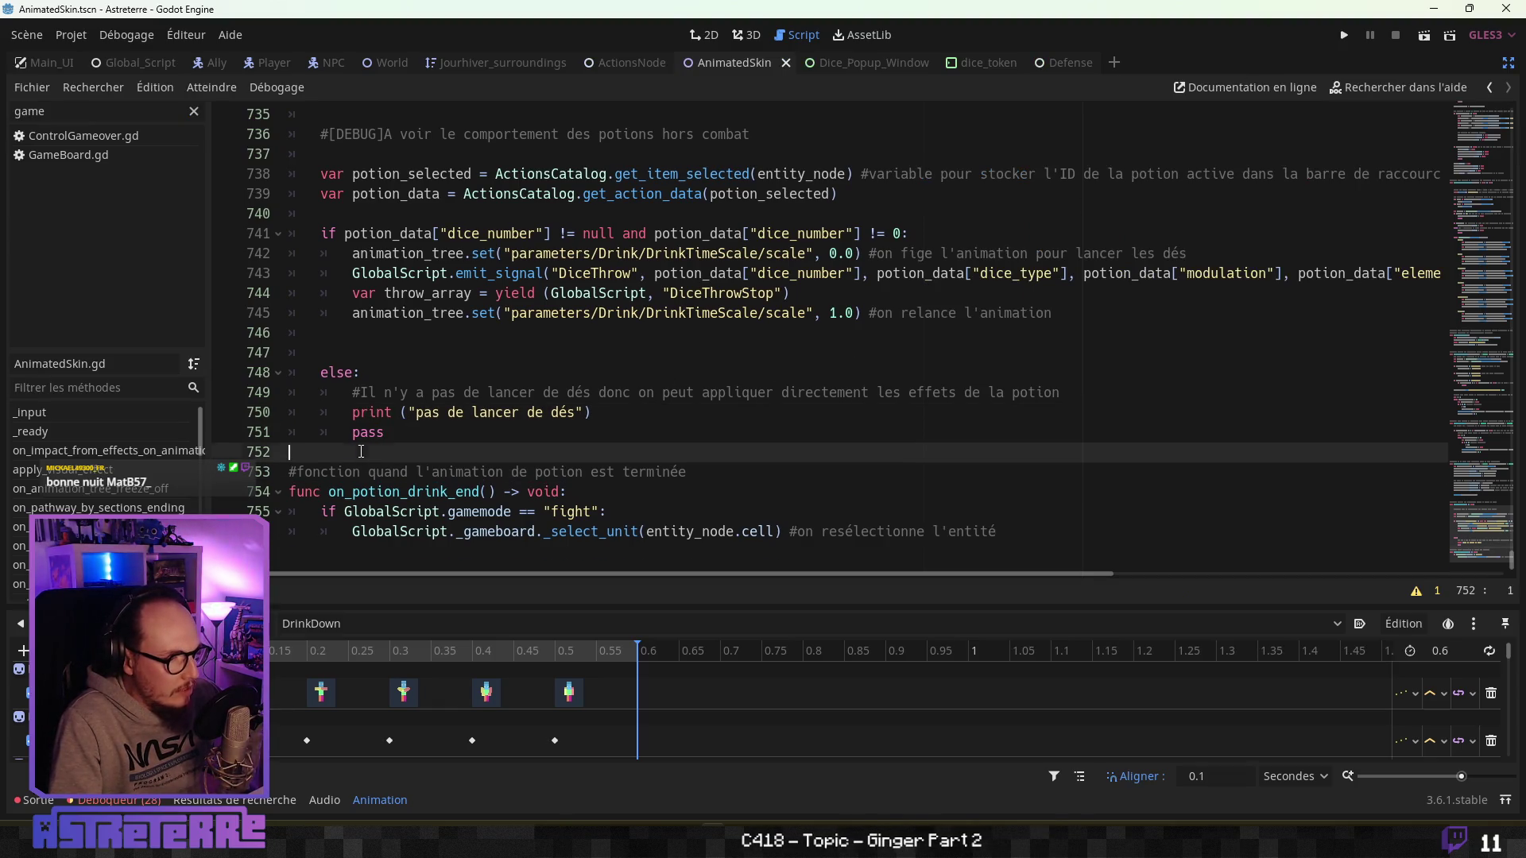
key("Return")
left_click(215, 339)
key("Delete")
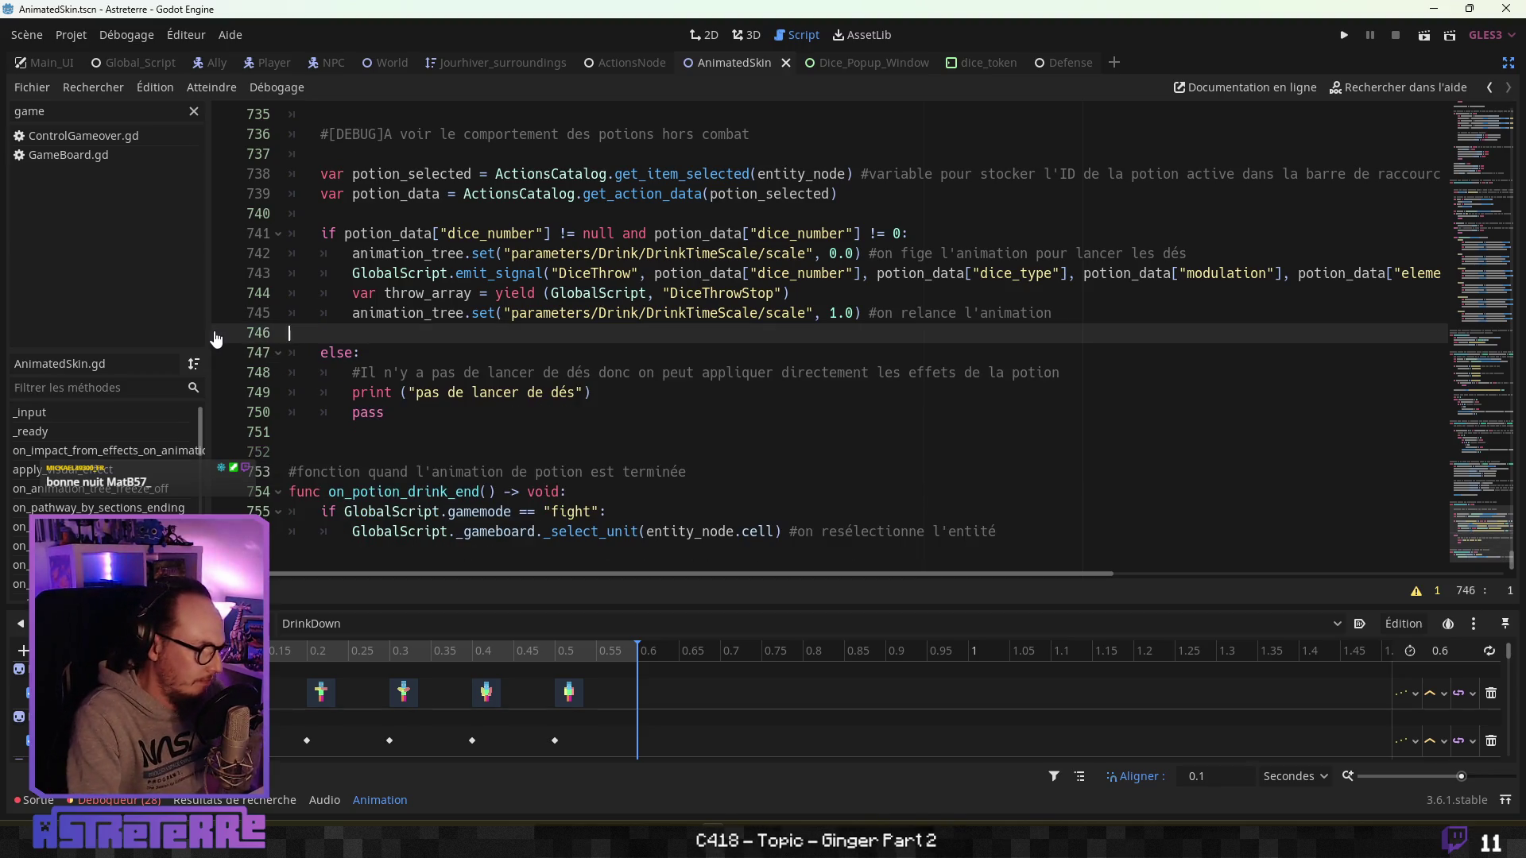
key("BackSpace")
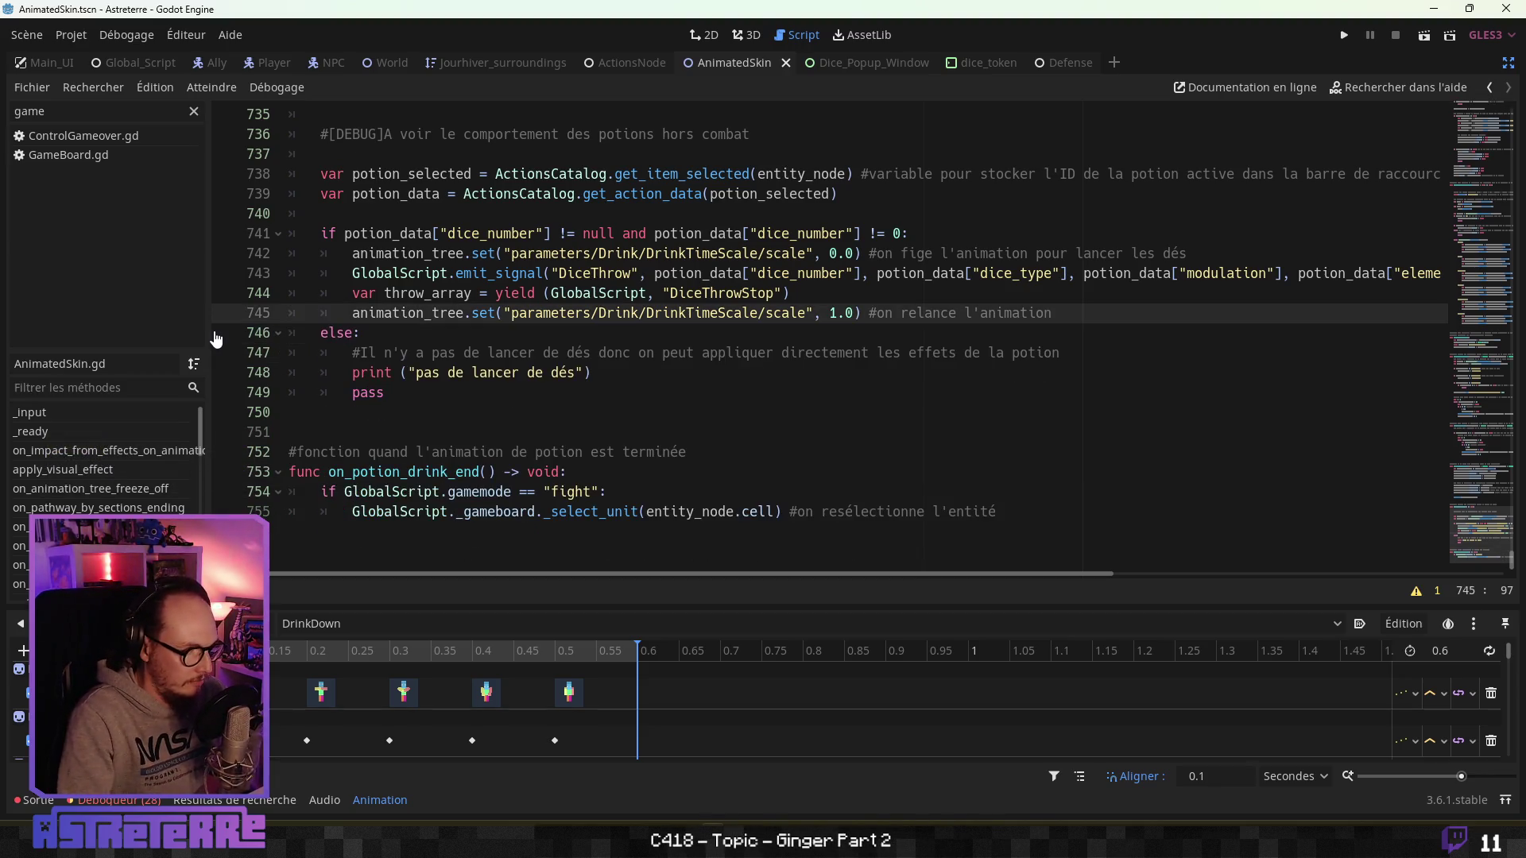
Delete the "pas de lancer de dés" print line from the else branch.
left_click(384, 392)
left_click(423, 373)
mouse_move(593, 373)
left_mouse_down()
mouse_move(354, 373)
mouse_move(404, 368)
left_mouse_up()
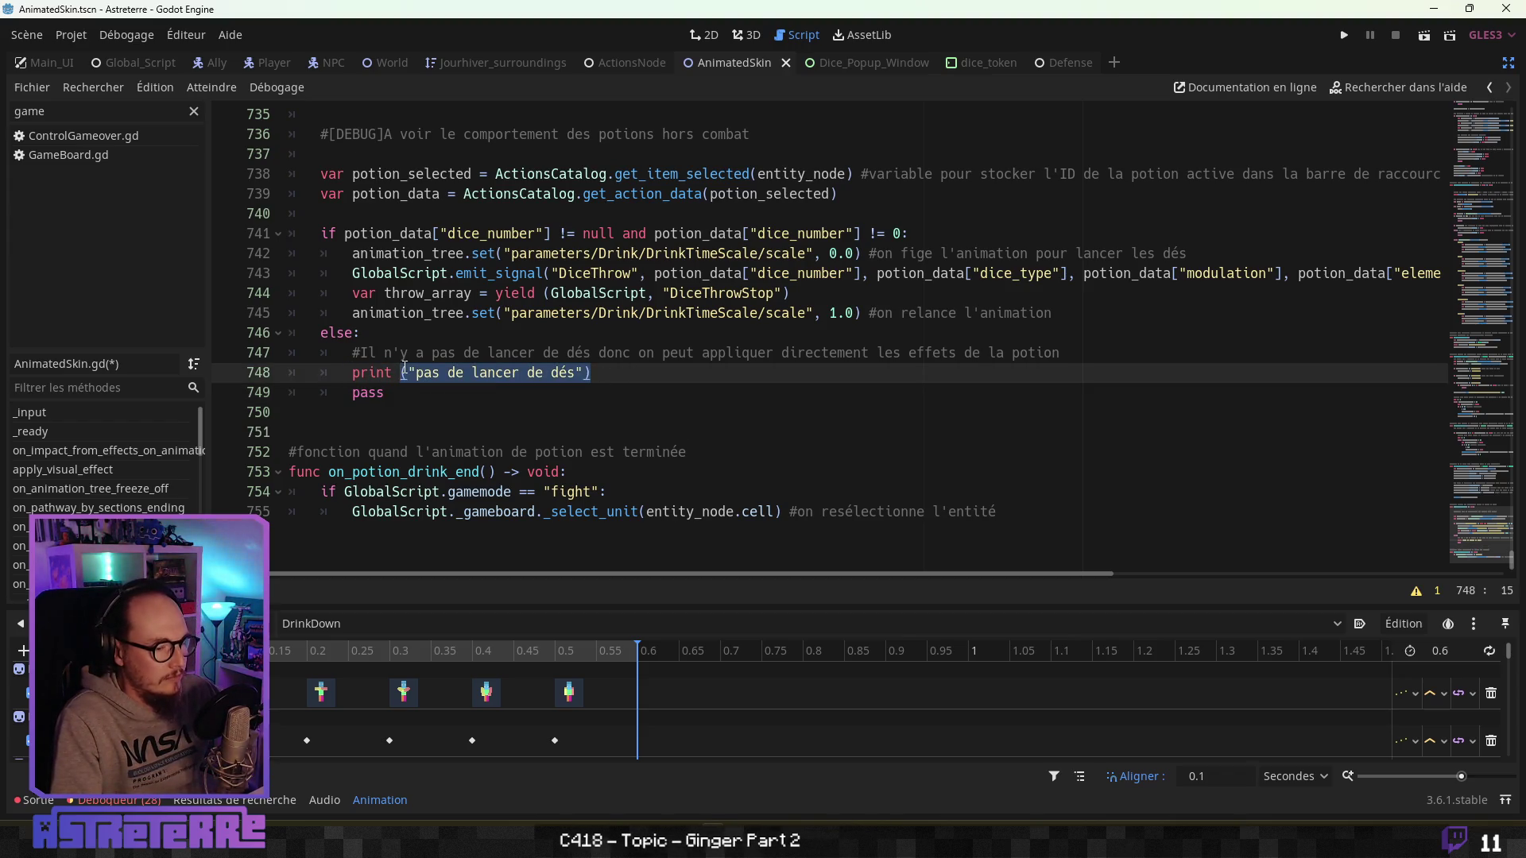
left_click(410, 392)
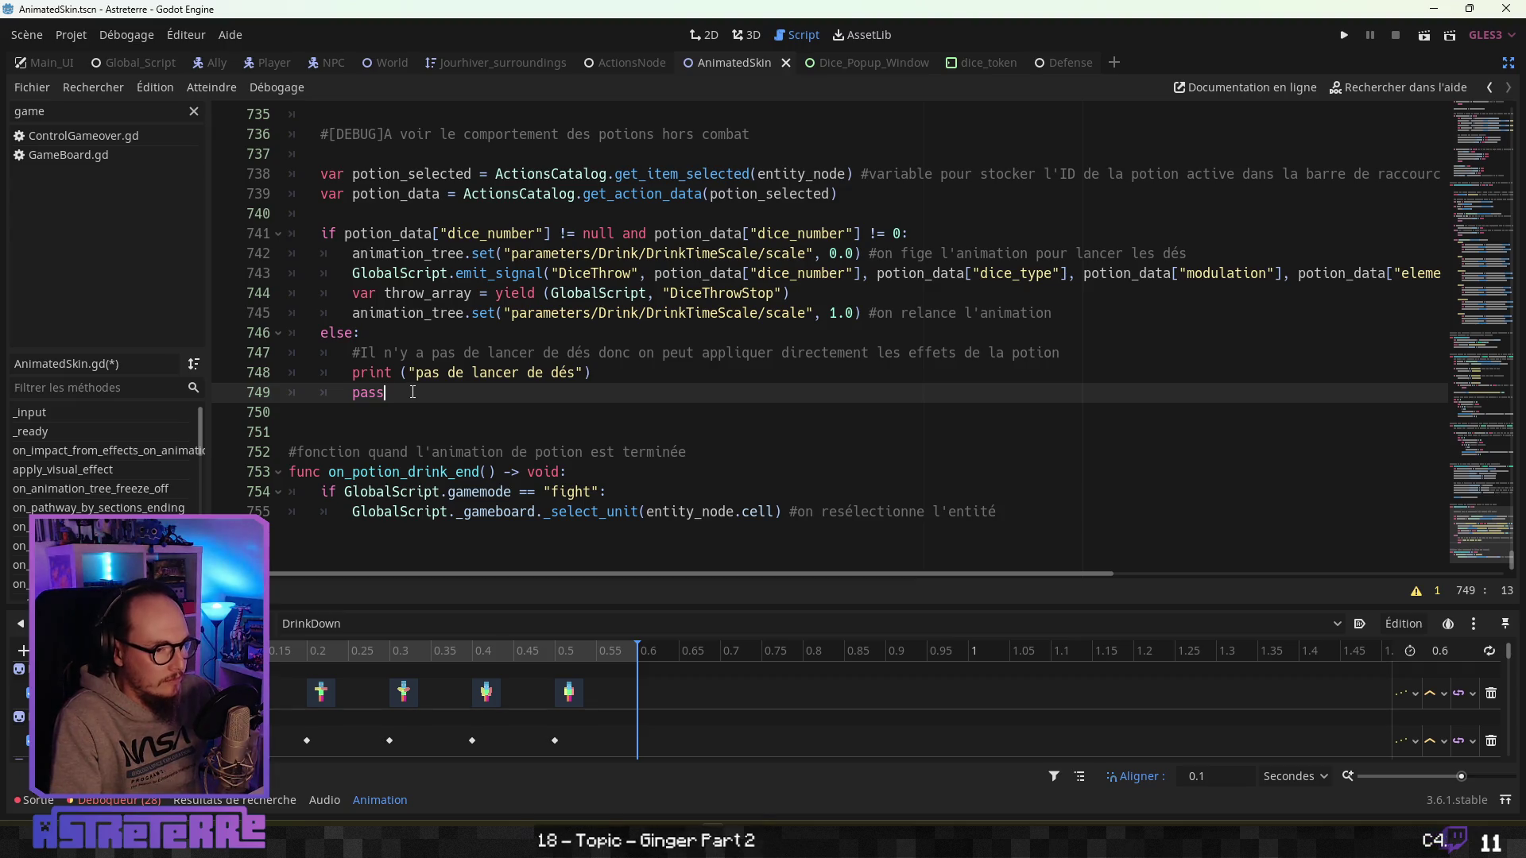
left_click_drag(592, 373, 198, 381)
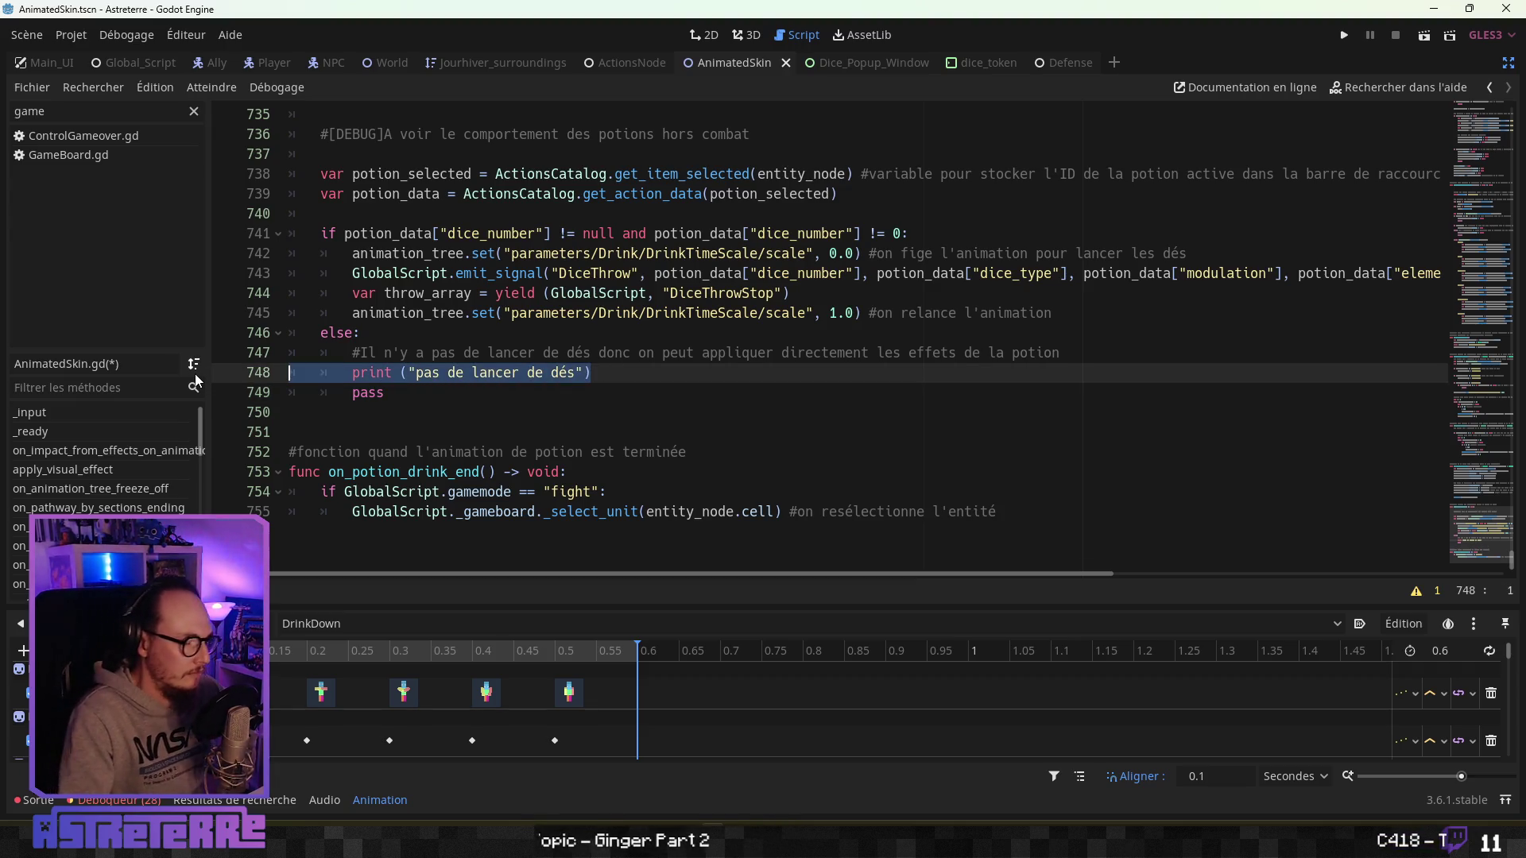
key("Delete")
key("Delete")
Insert blank lines below pass, opening an indented line for the next call.
left_click(358, 405)
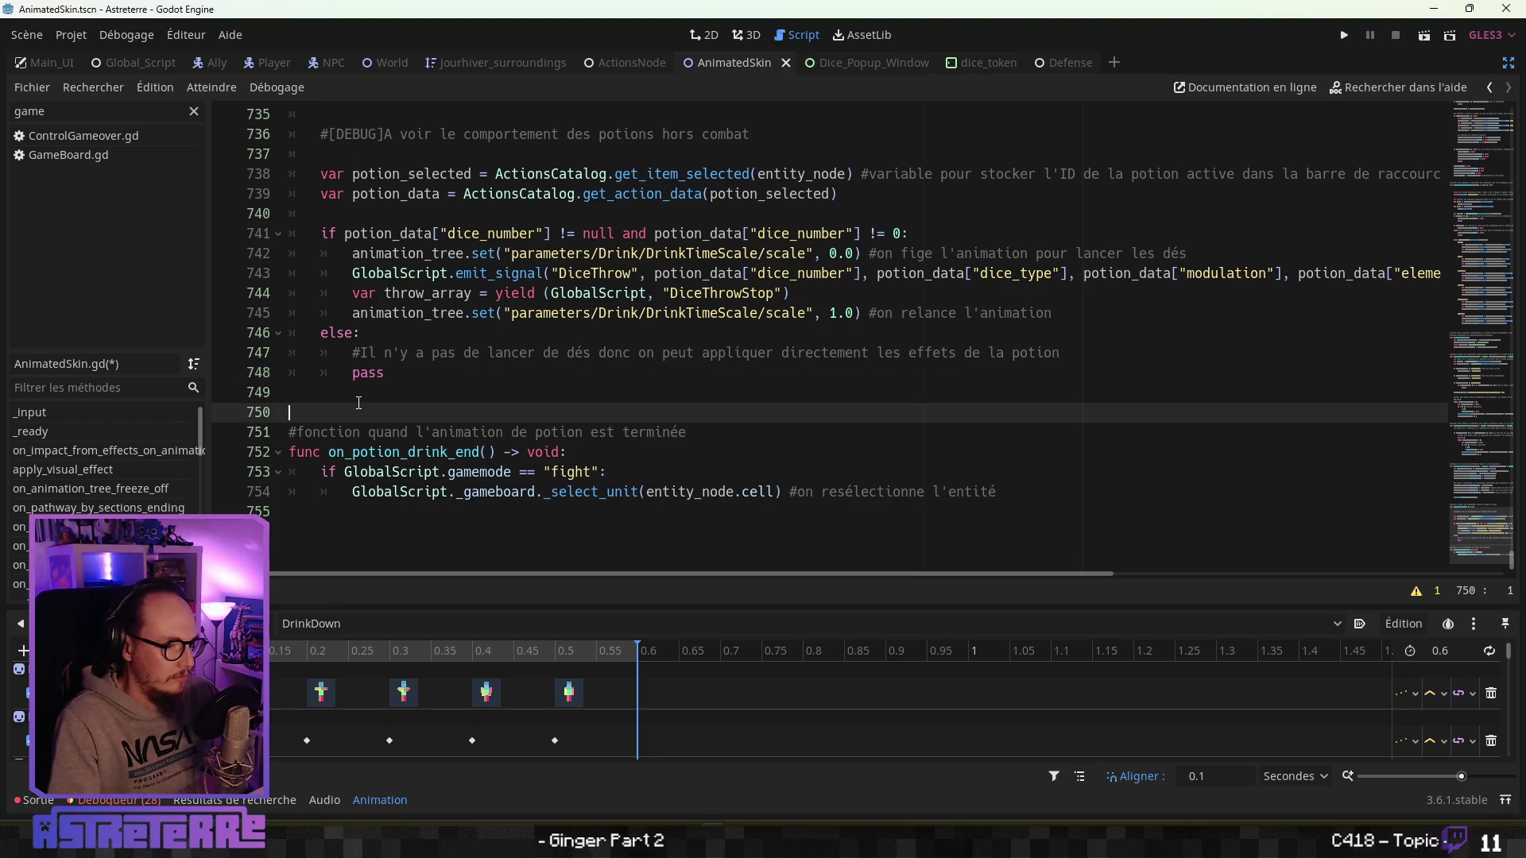
key("Return")
left_click(329, 402)
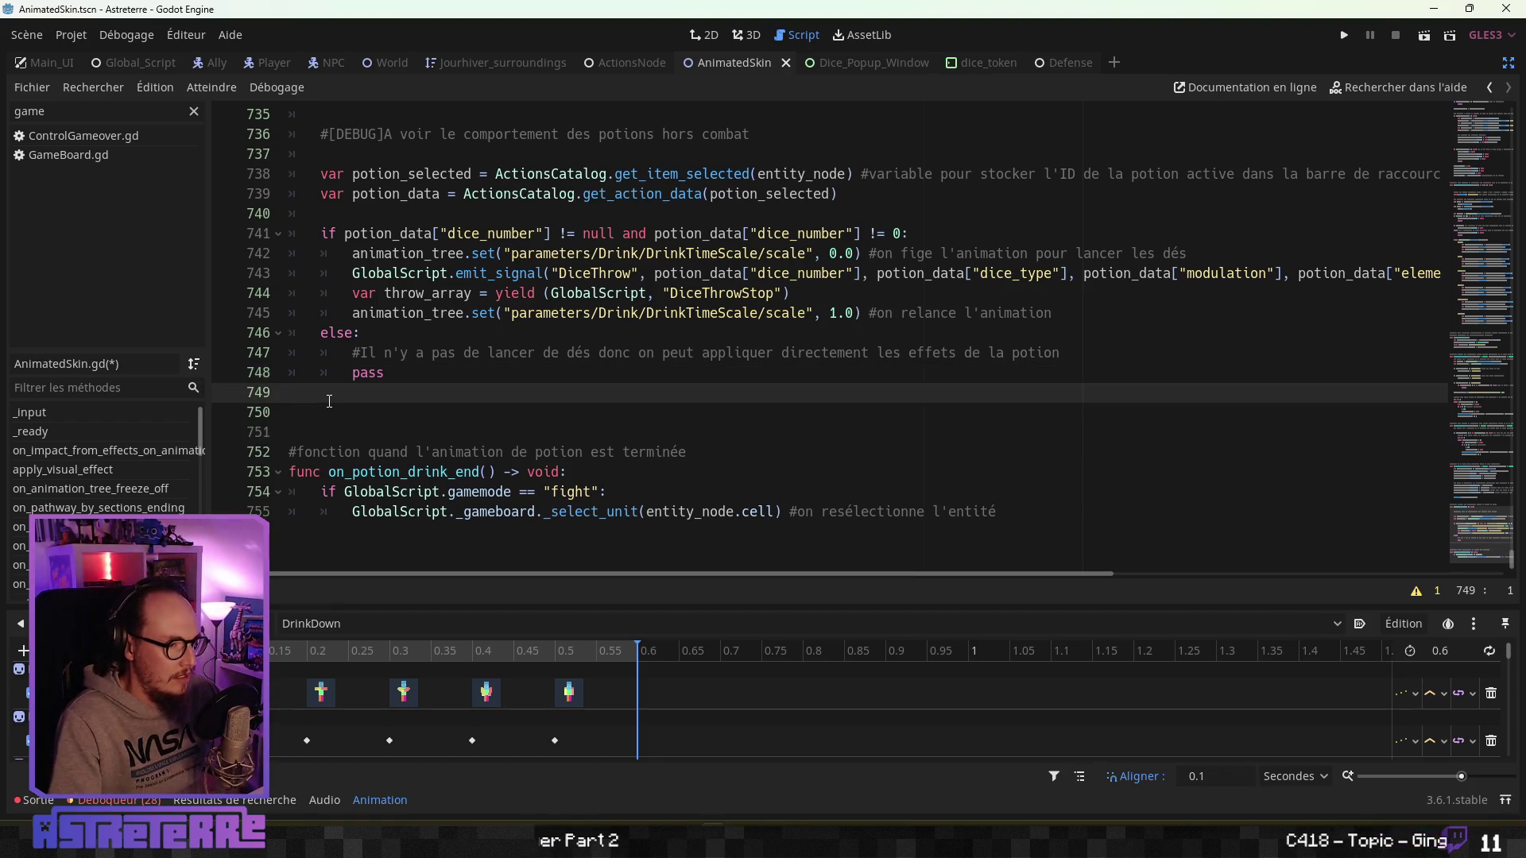
key("Return")
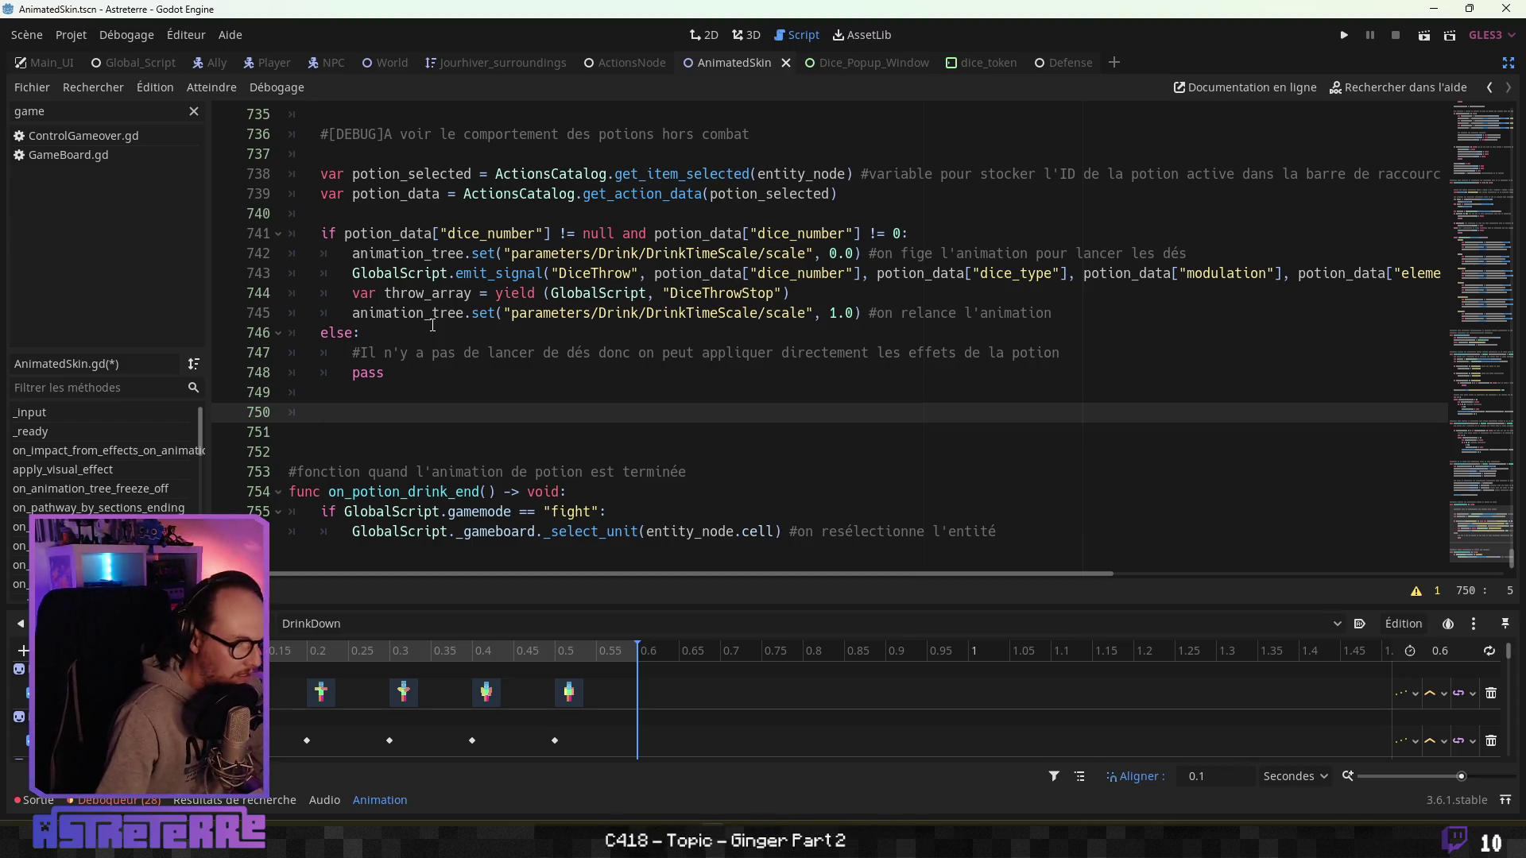
scroll(420, 415, "up", 2)
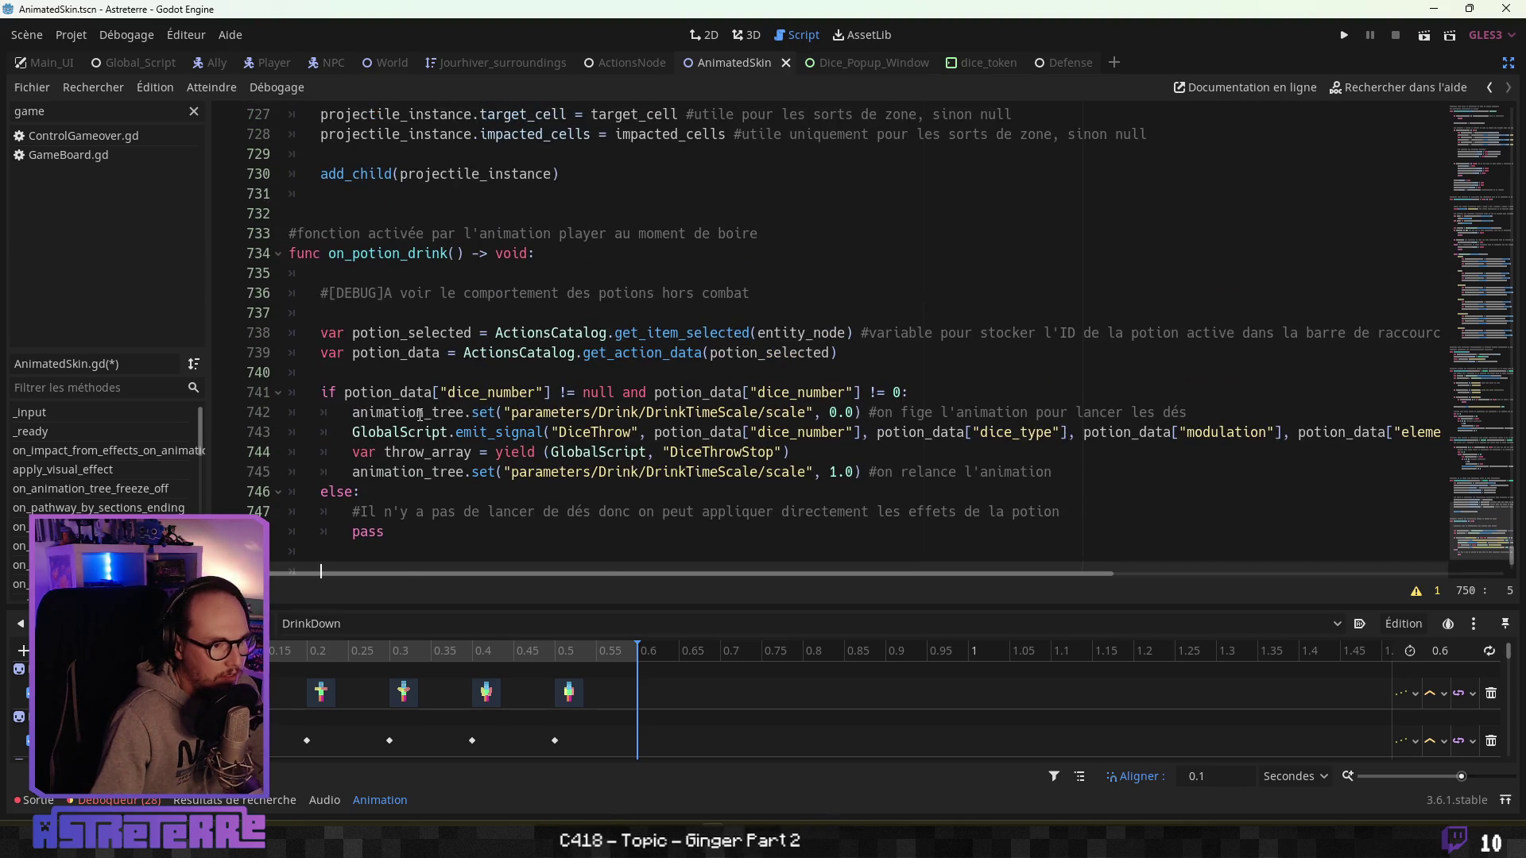
scroll(420, 415, "down", 1)
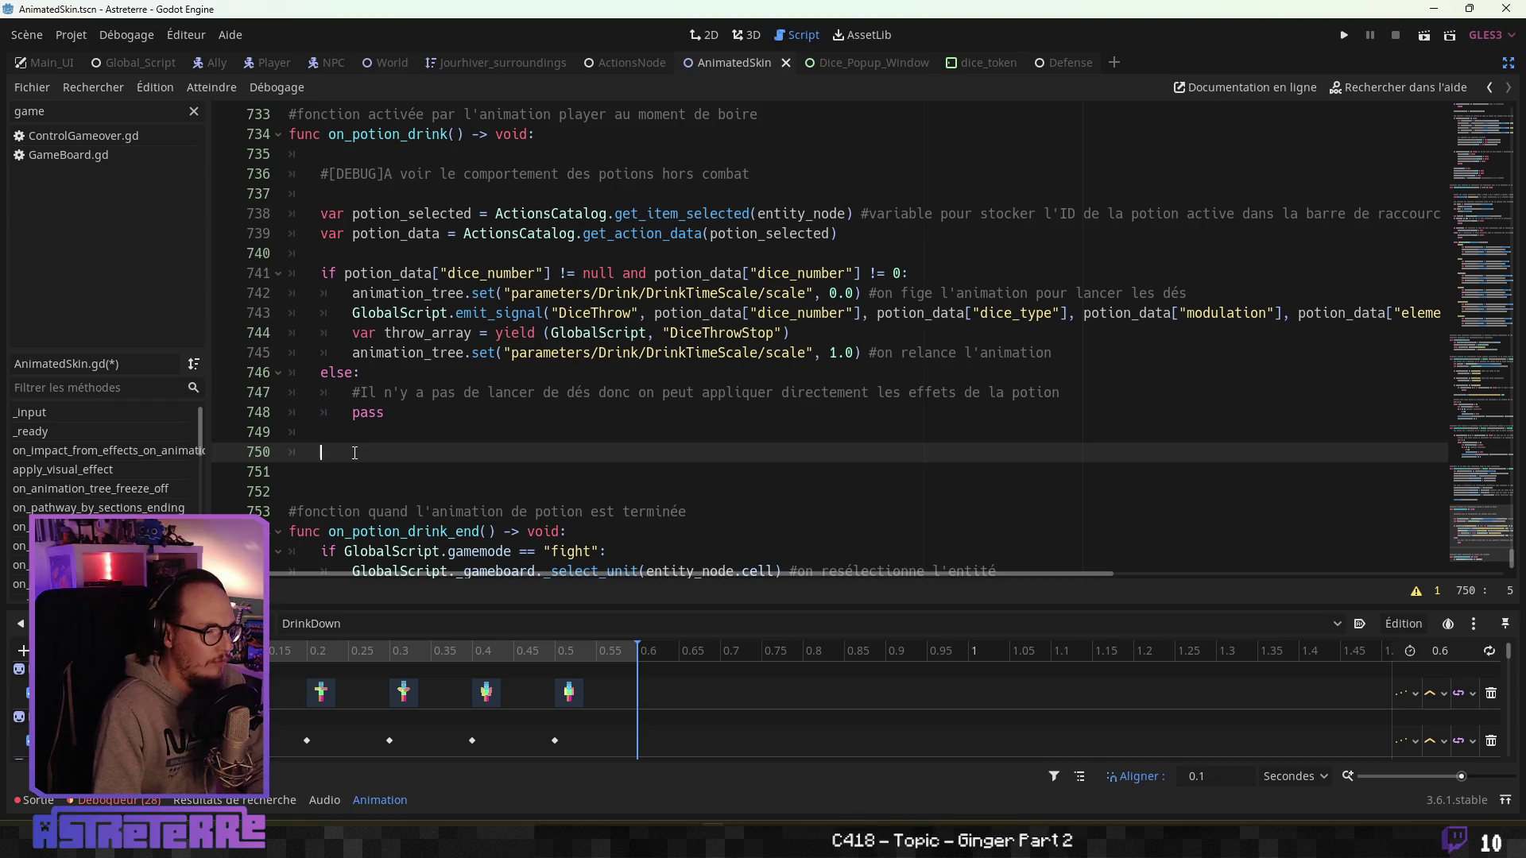
Write entity_node._defense.apply_potion_effect(potion_data, ), checking _defense in the Player script.
type("enti")
key("Return")
type("._defe")
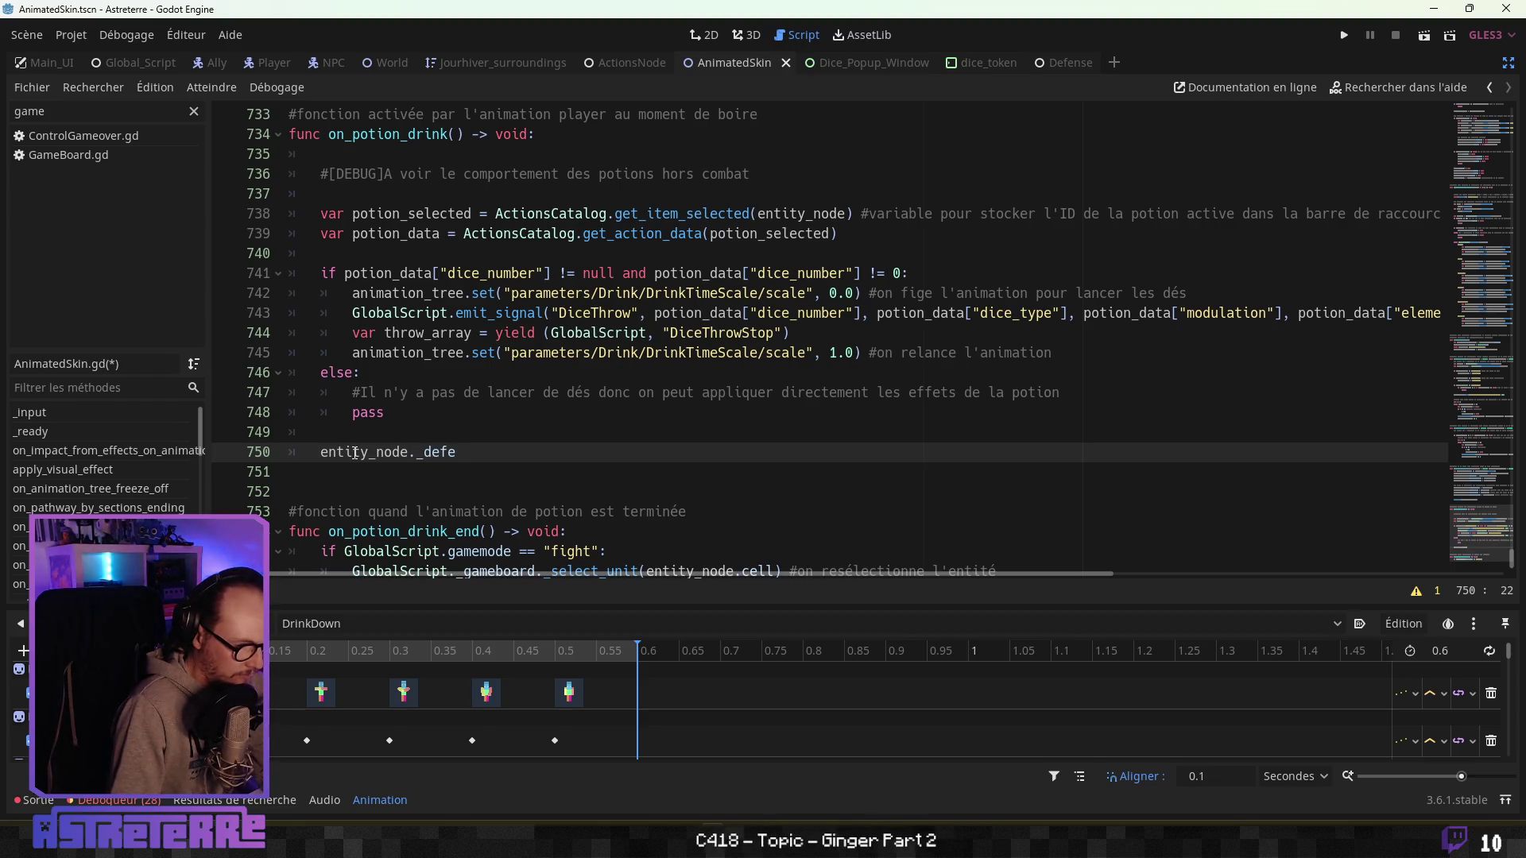
type("nse")
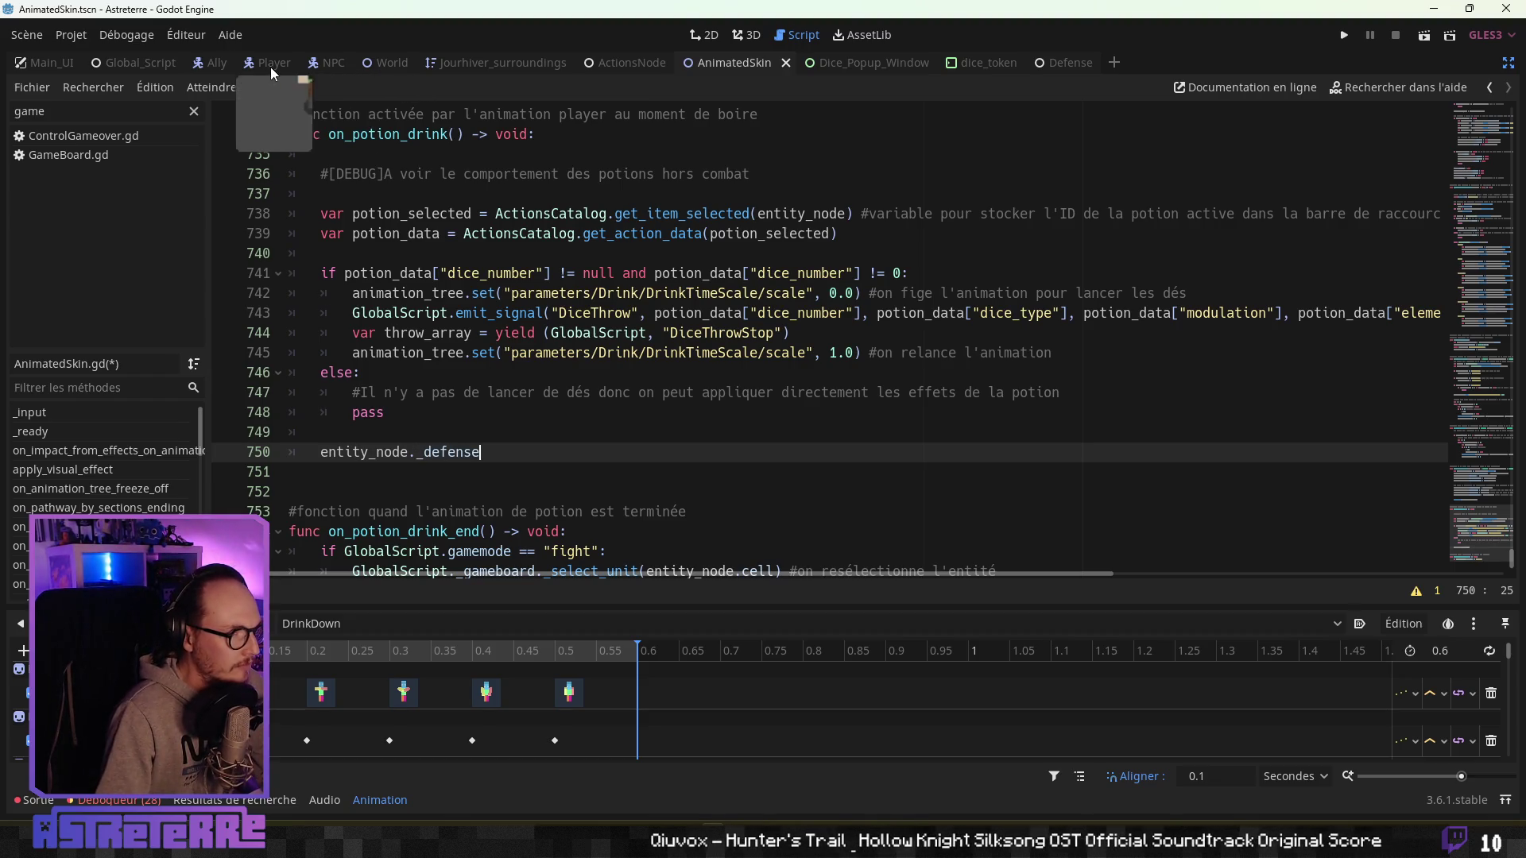
left_click(271, 70)
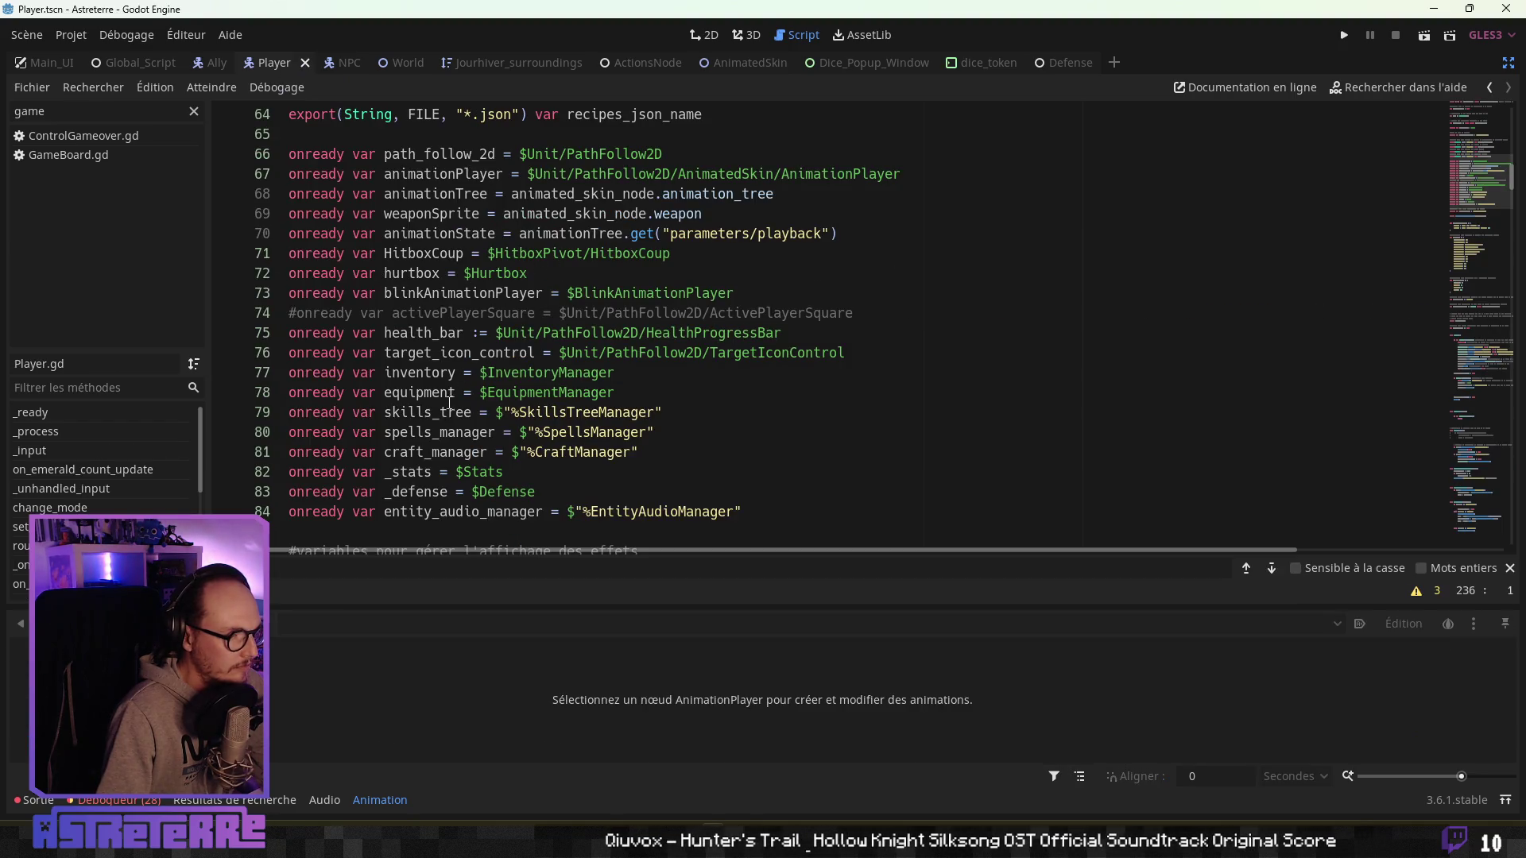
key("alt+Left")
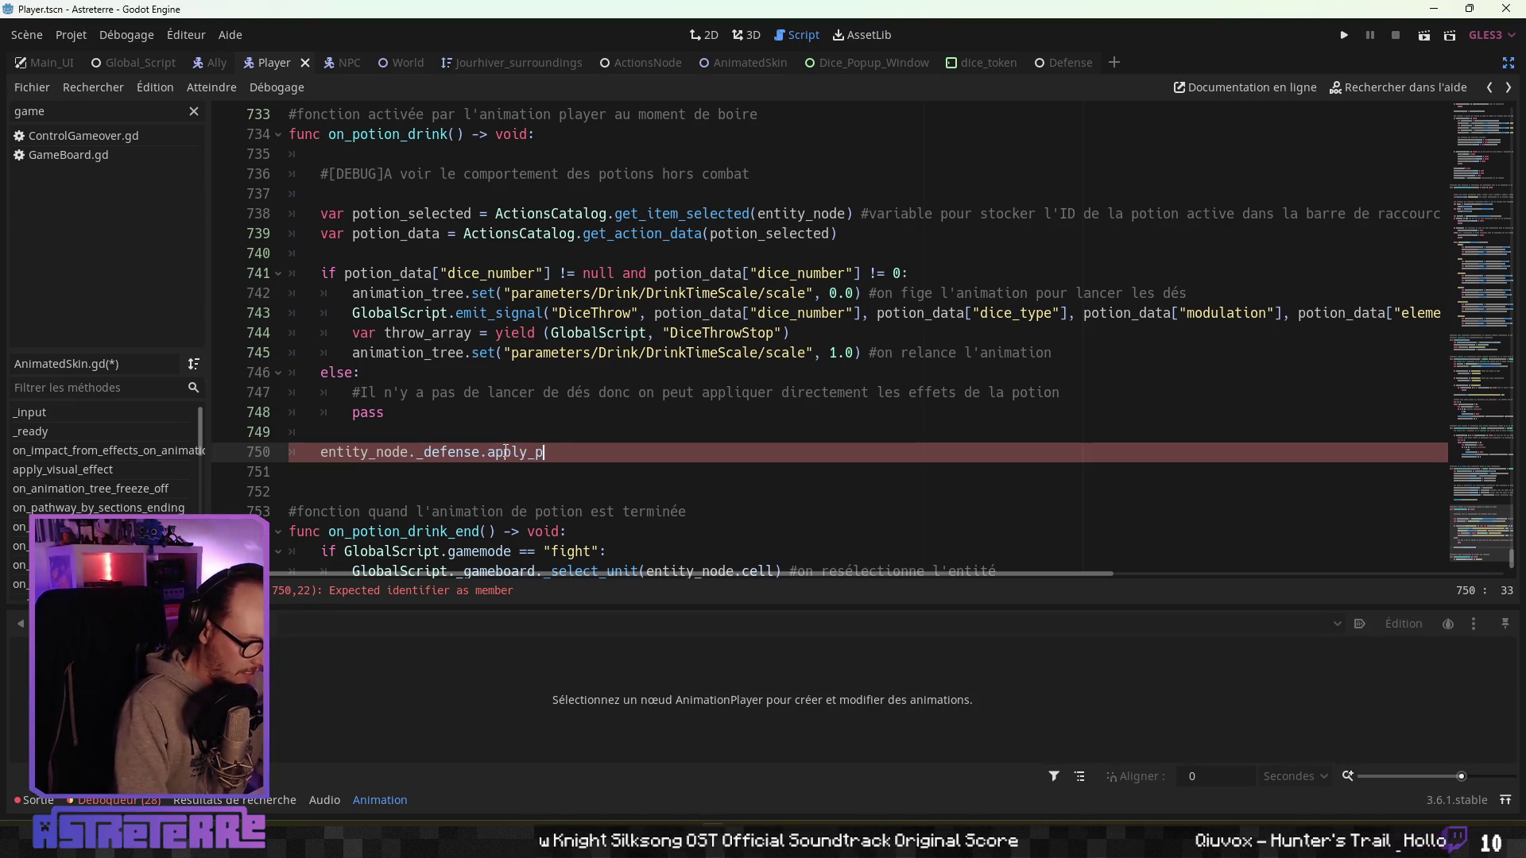
type("(potion_effect(")
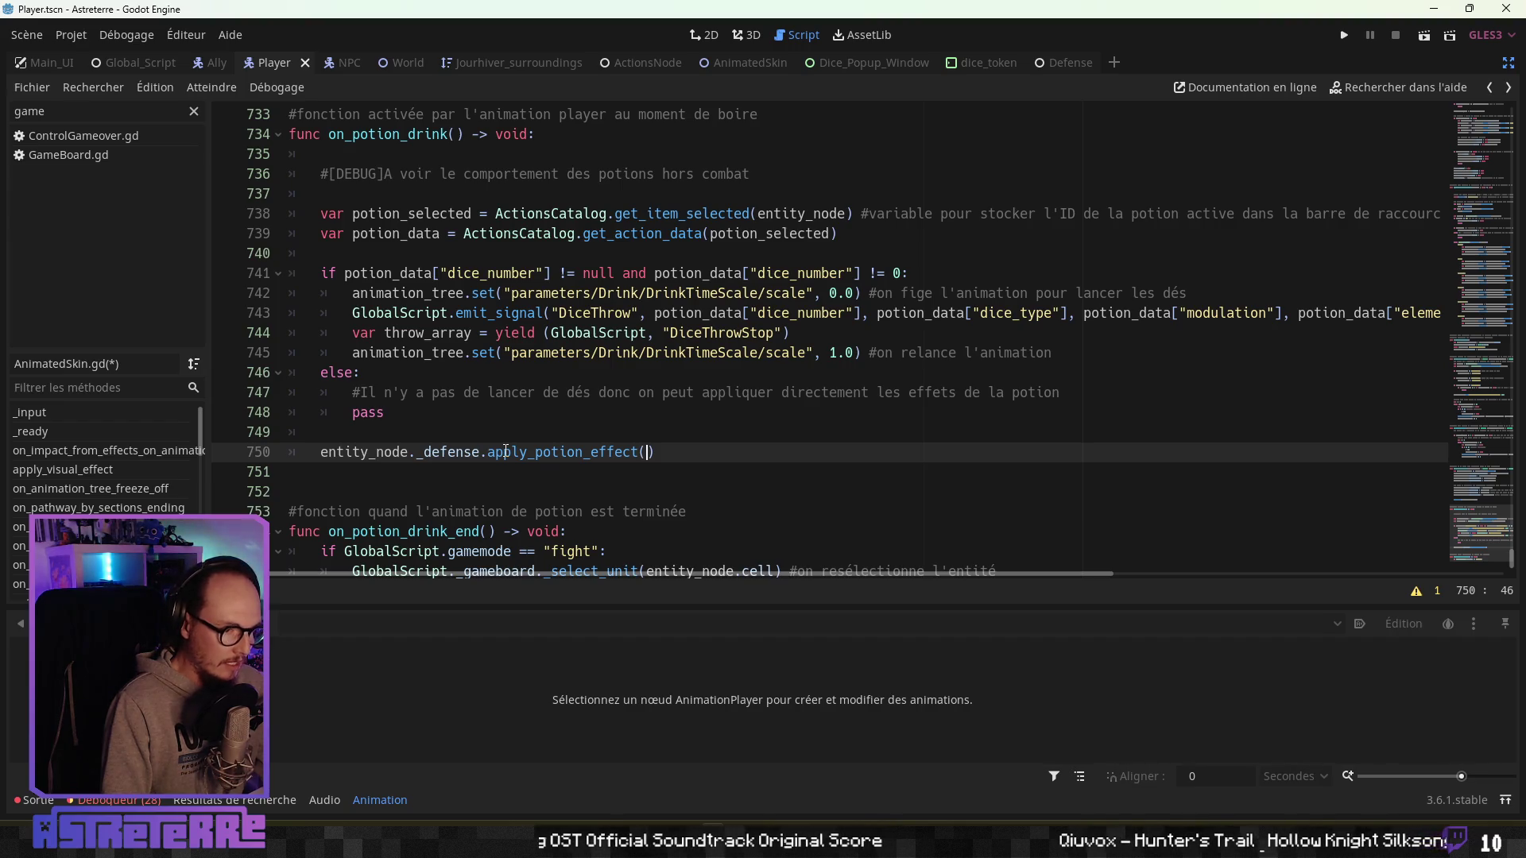
type("_data,")
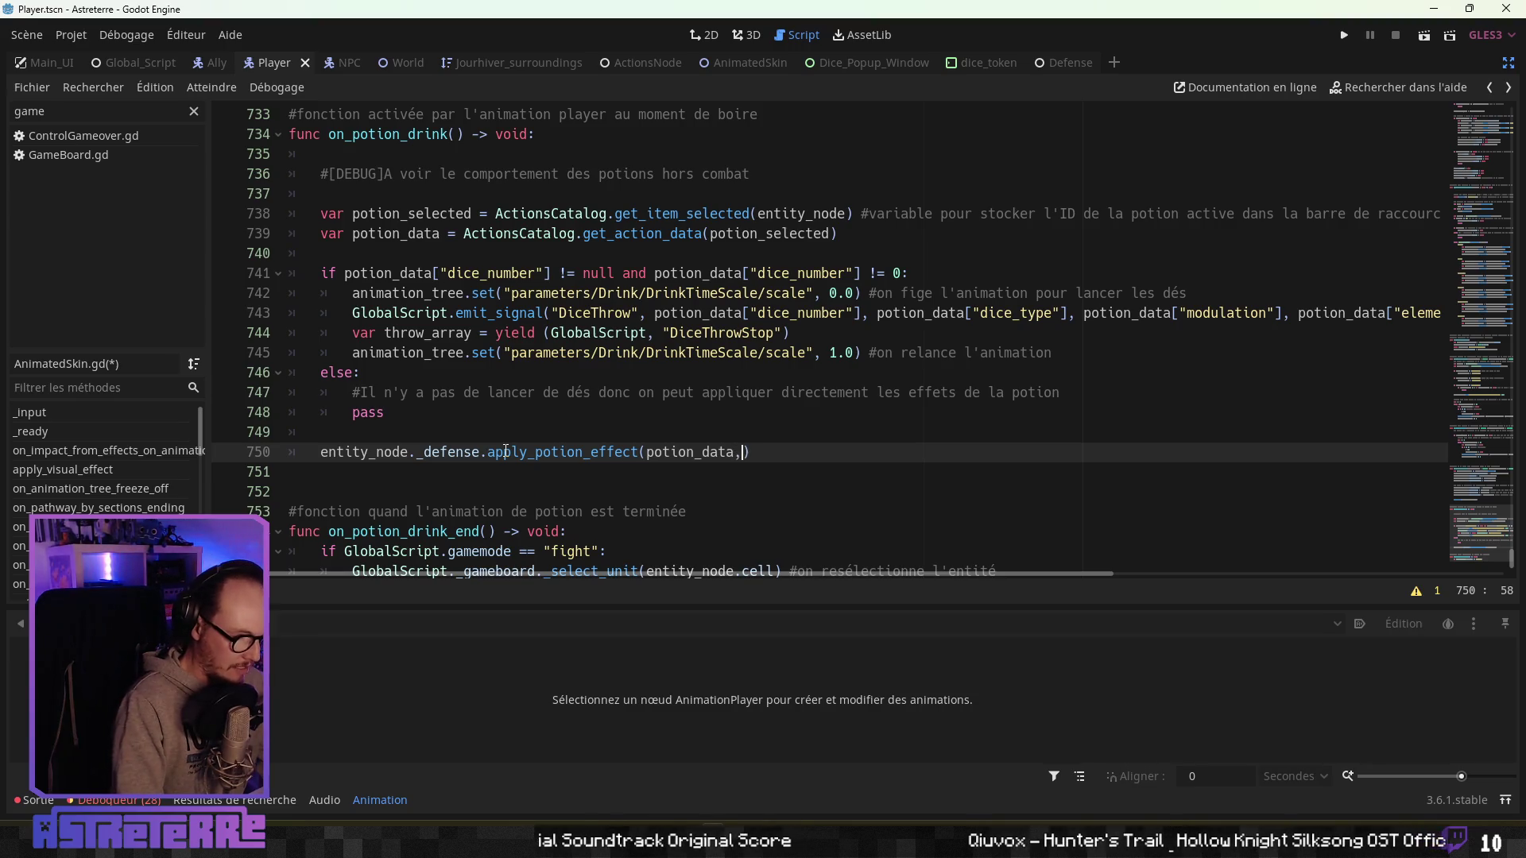
Add a blank line after the throw_array yield line.
left_click(449, 351)
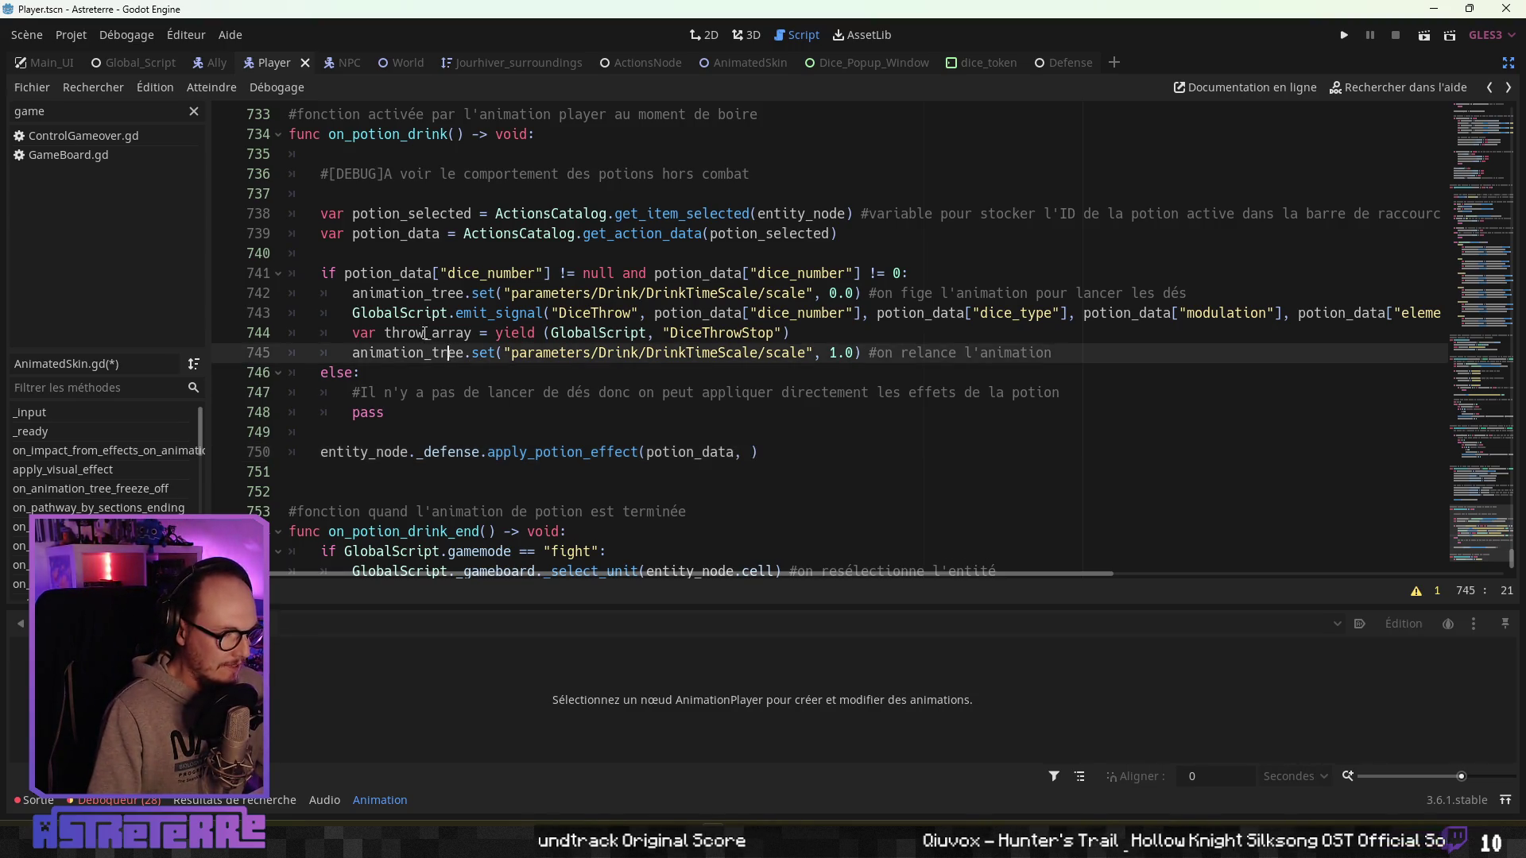
double_click(442, 340)
left_click(818, 337)
key("Return")
left_click(389, 254)
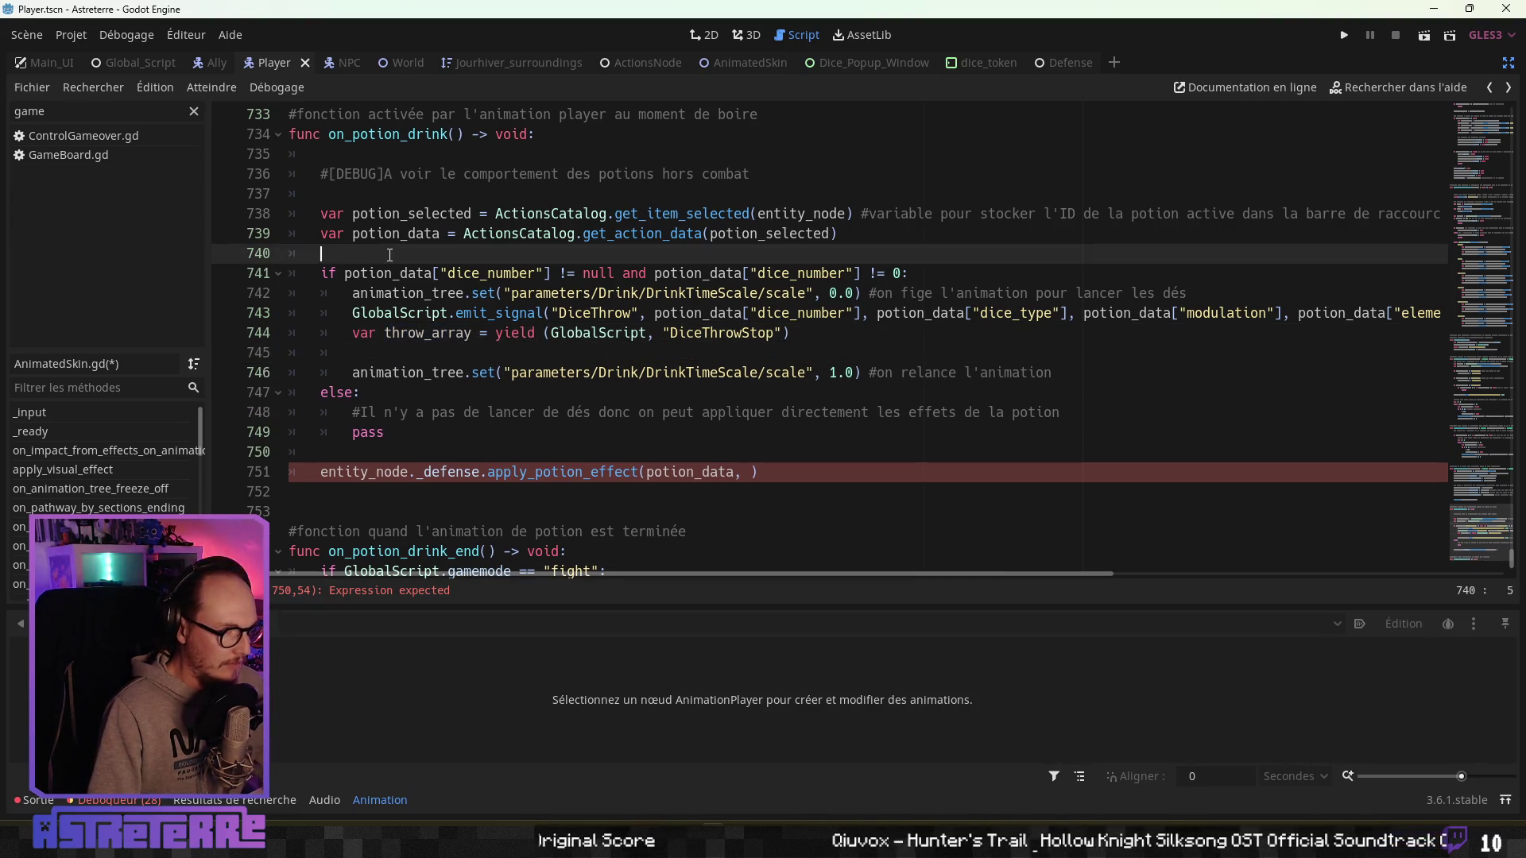
Declare 'var potion_value : int' with an explanatory comment below potion_data.
key("Return")
key("Return")
key("Up")
key("Up")
type("var")
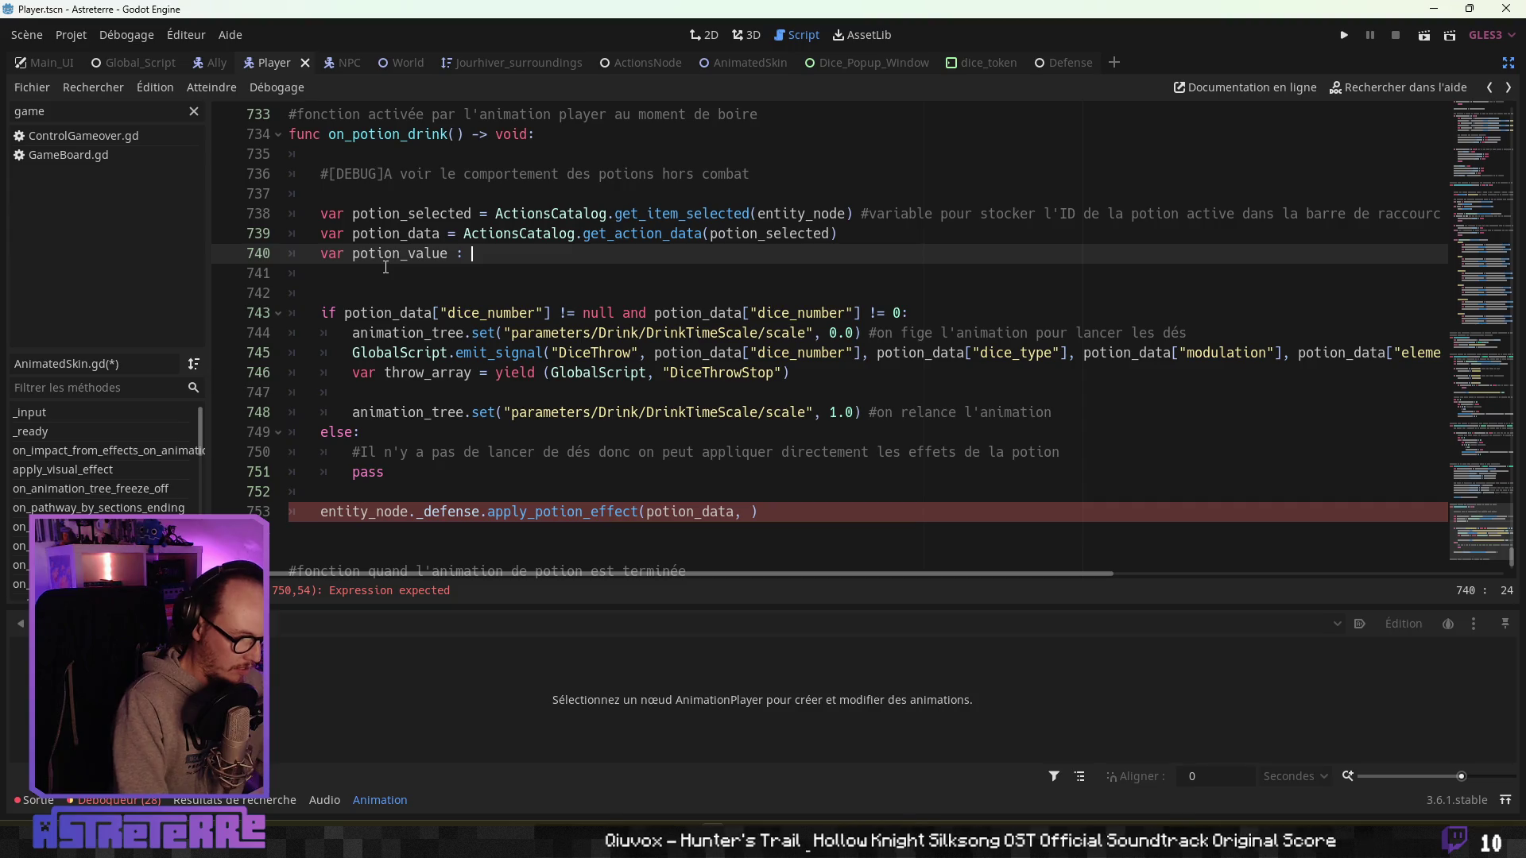
type("Int")
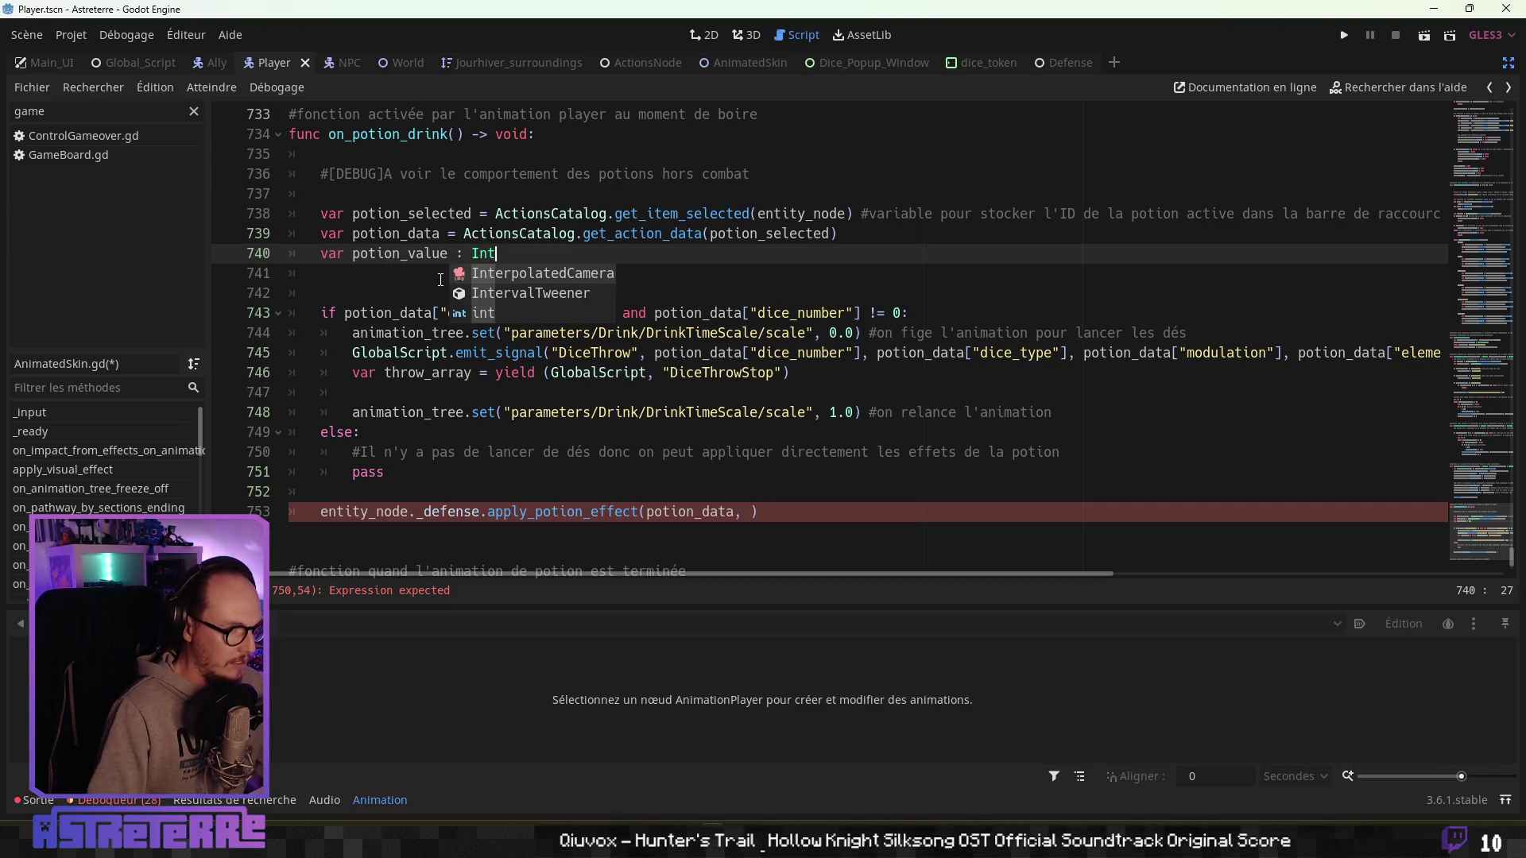
key("Return")
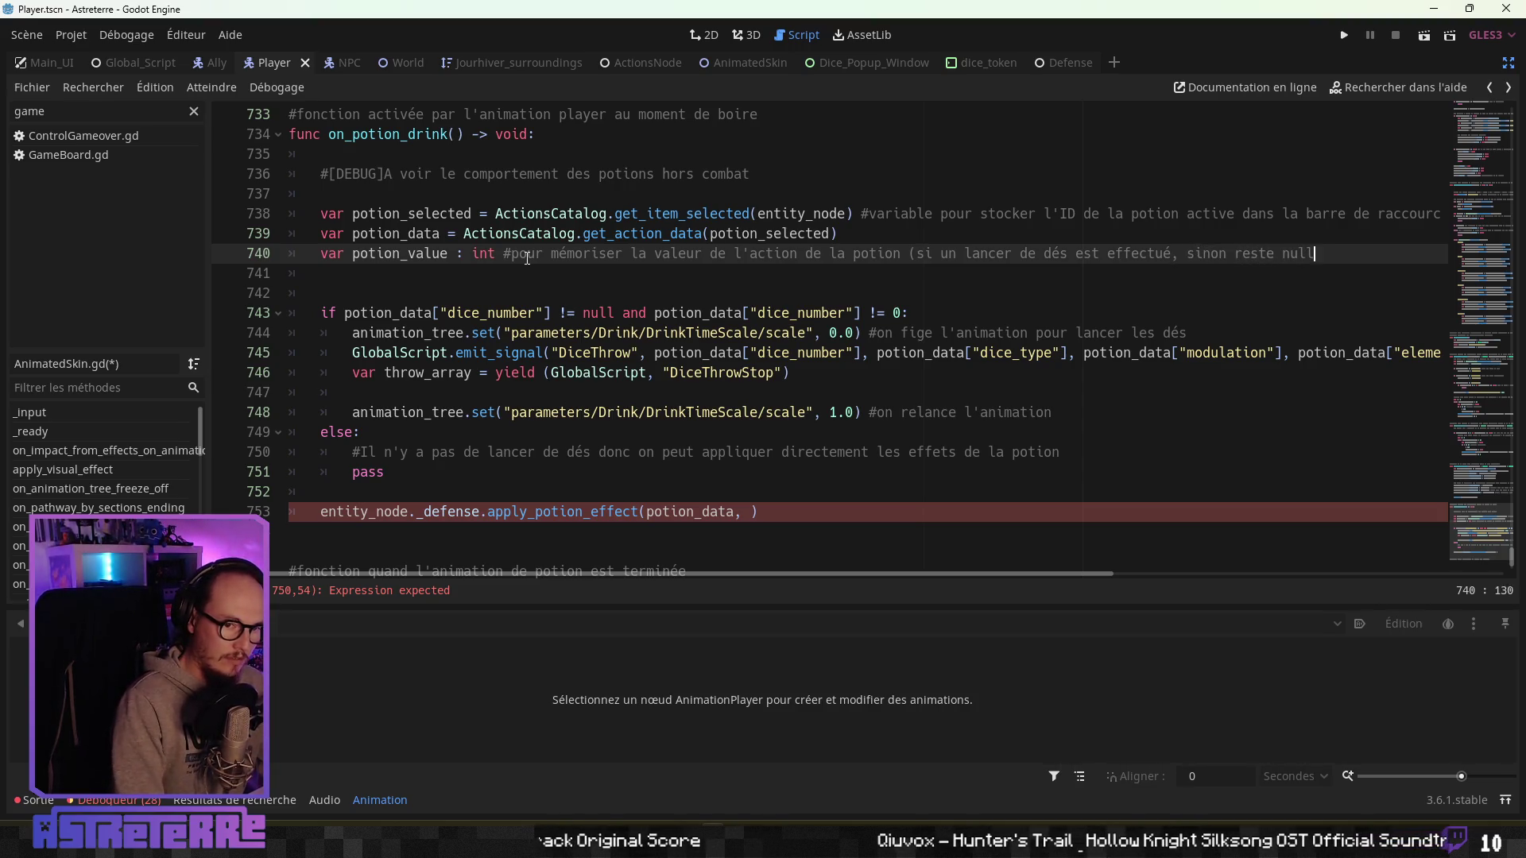
left_click(796, 331)
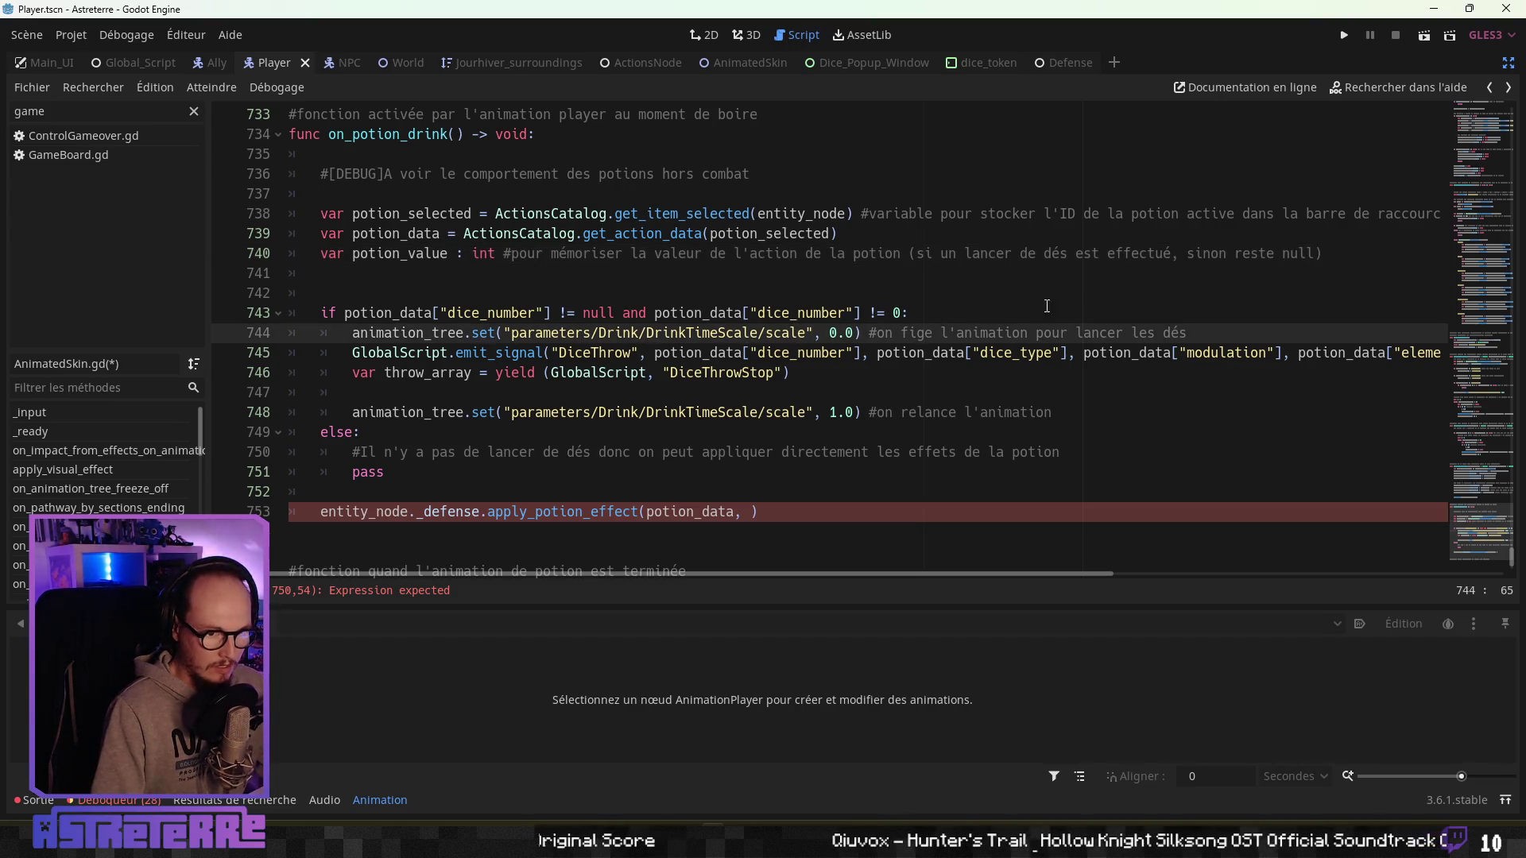
left_click(829, 355)
left_click(530, 332)
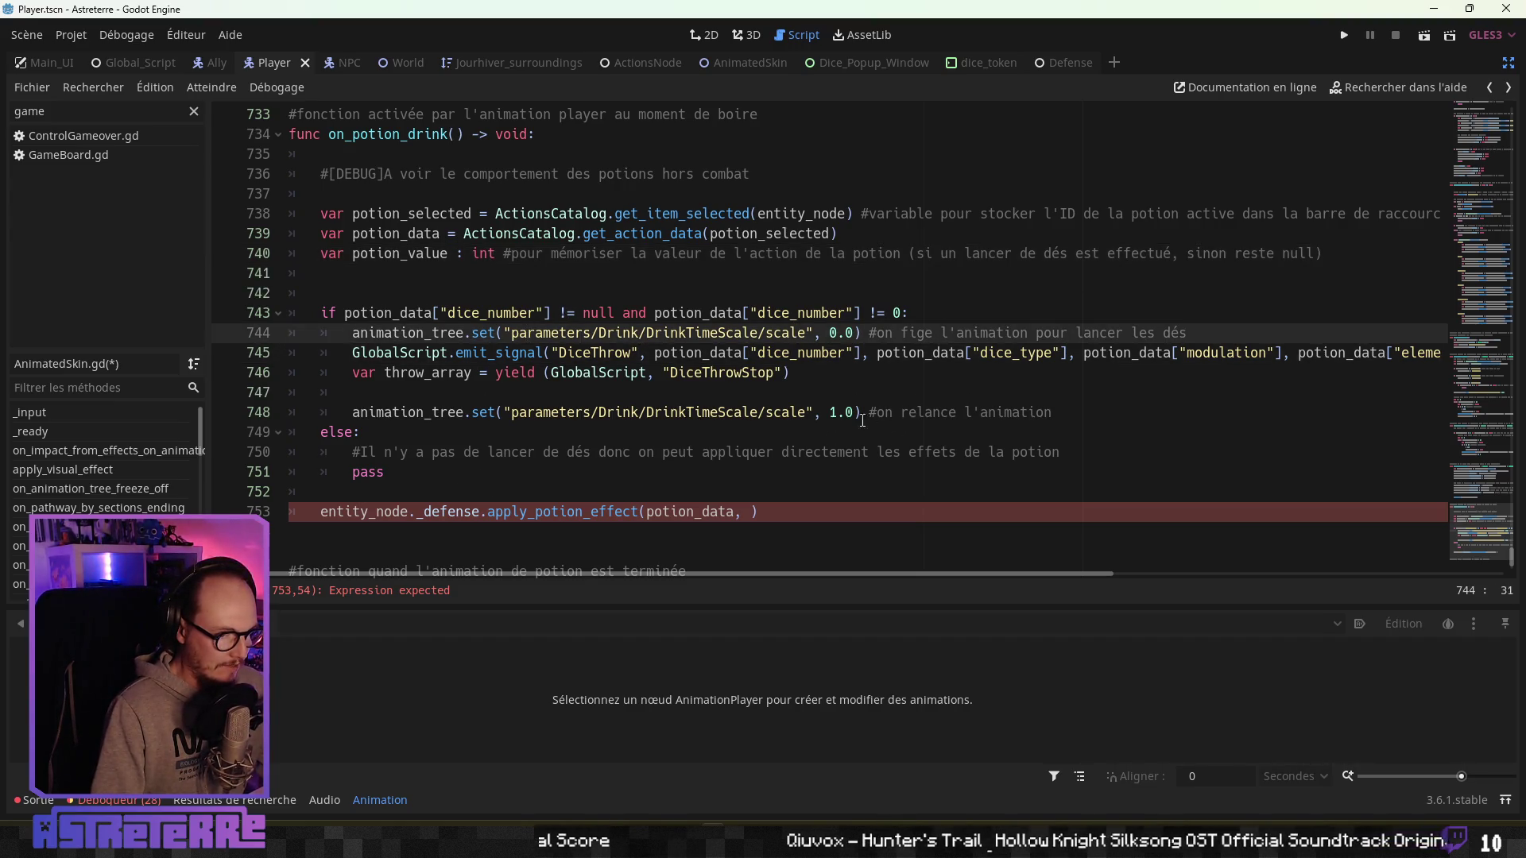
Complete the call as apply_potion_effect(potion_data, potion_value) and add a blank line after it.
left_click(746, 512)
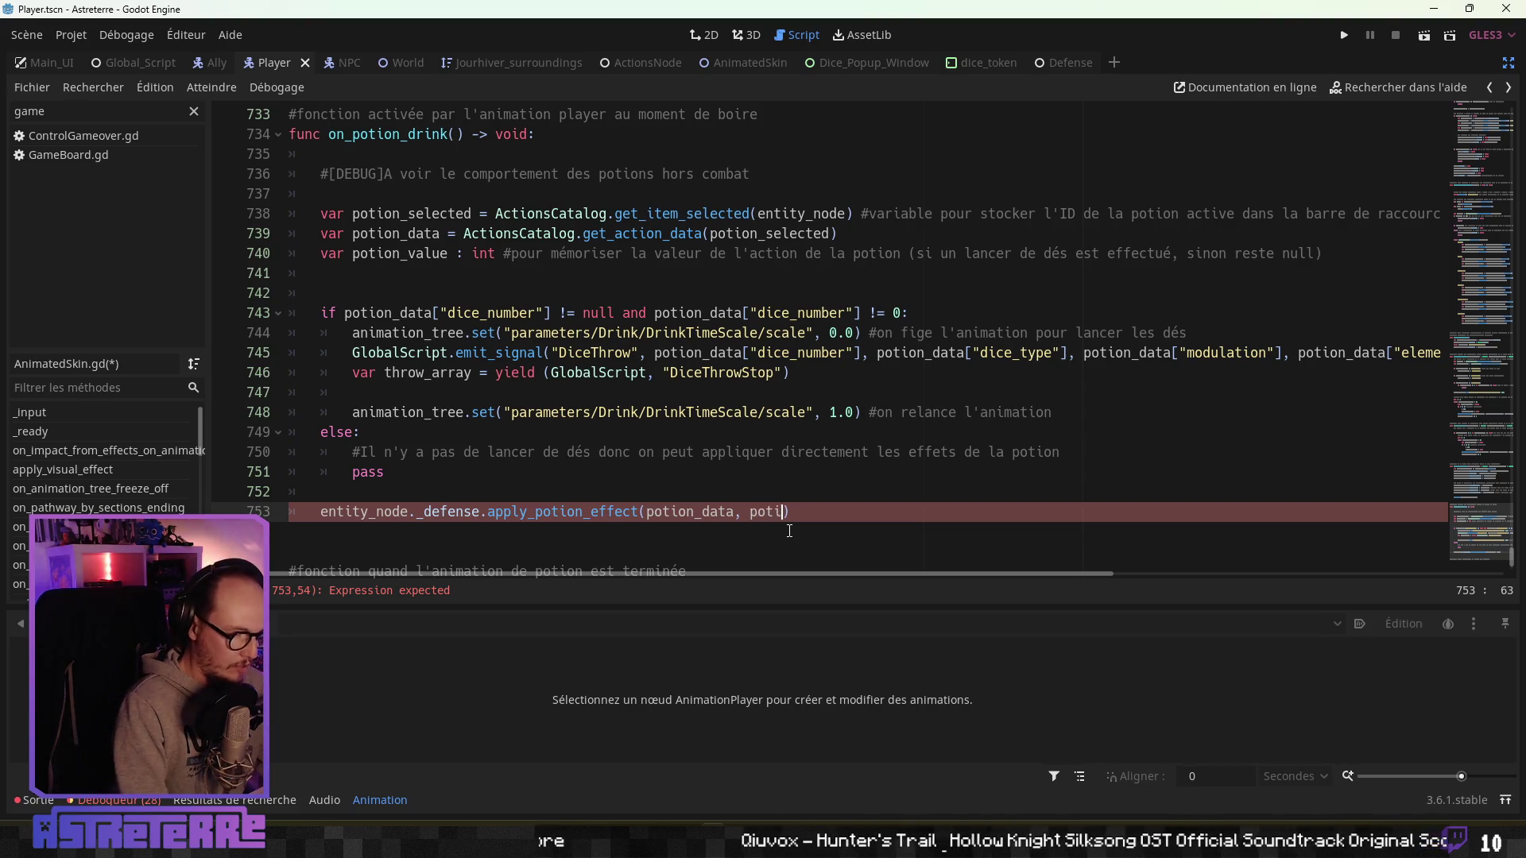
type("on")
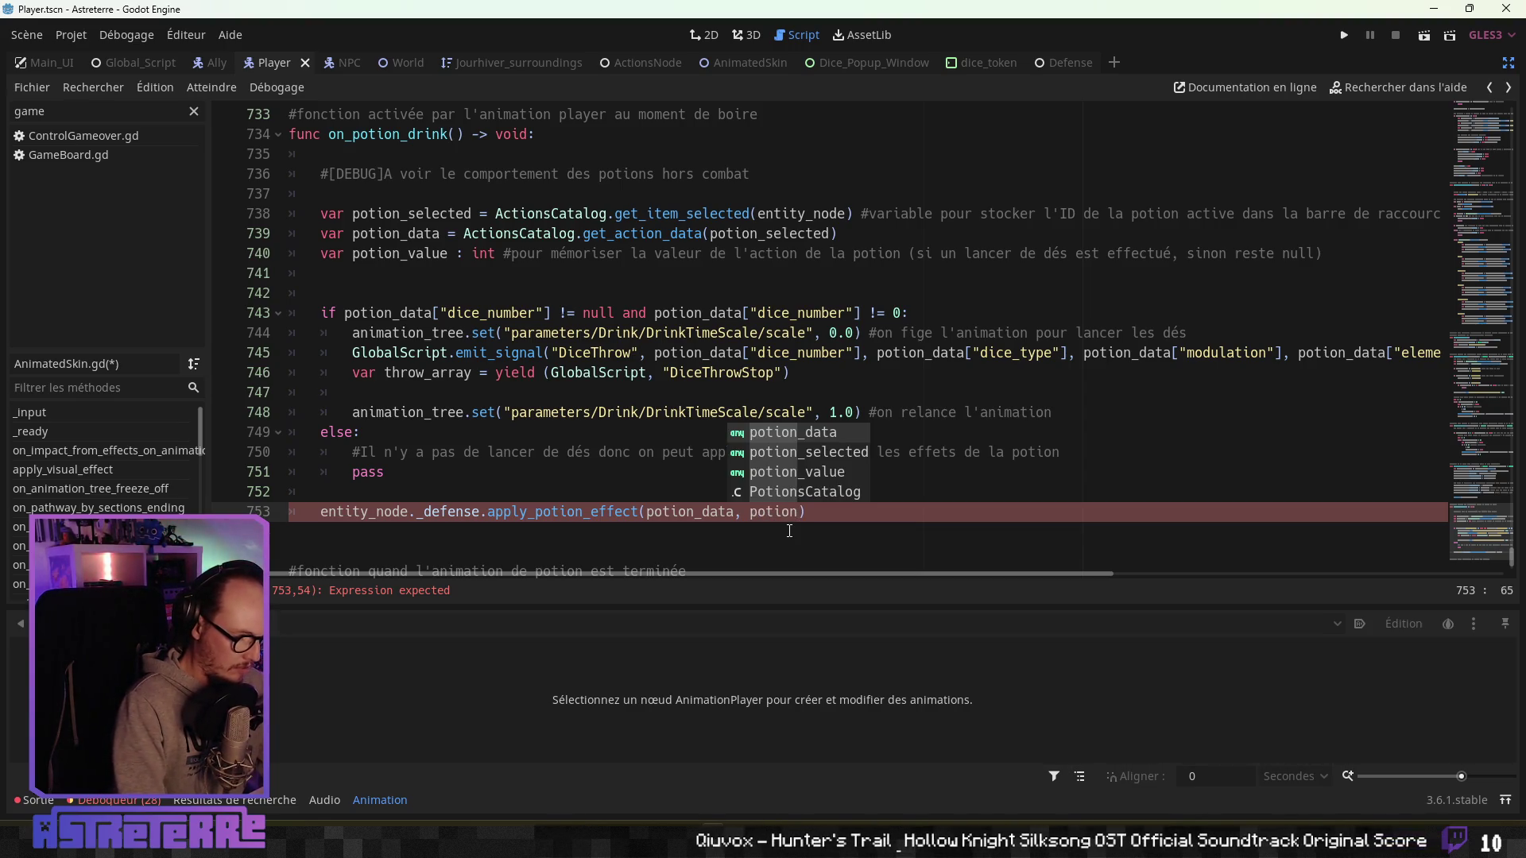
type("_value")
left_click(797, 530)
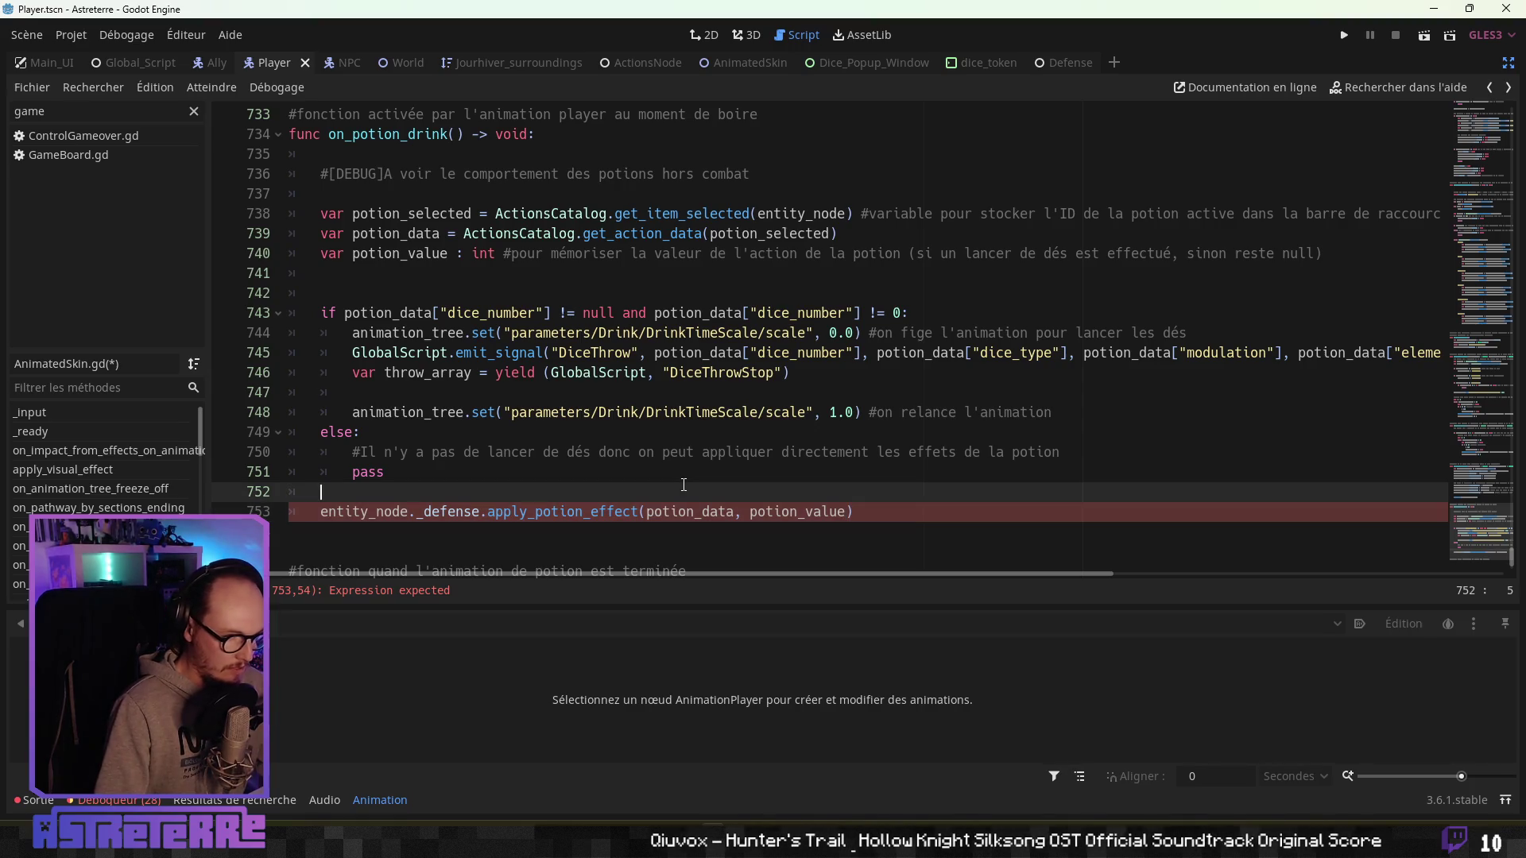
key("Return")
left_click(438, 477)
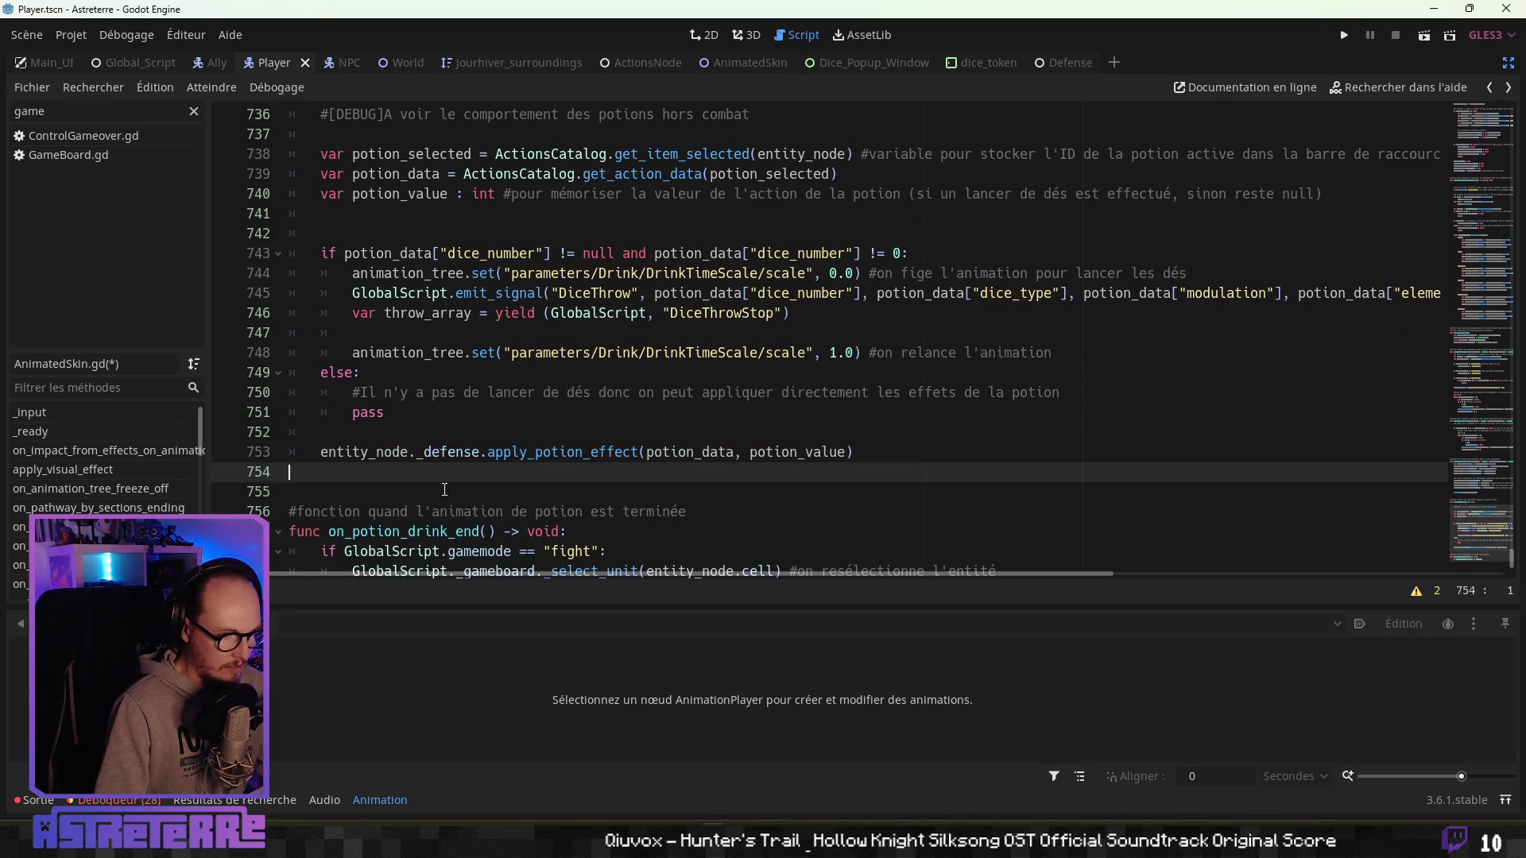
Add print("throw_array : ", throw_array) on the line after the dice-throw yield.
left_click(445, 495)
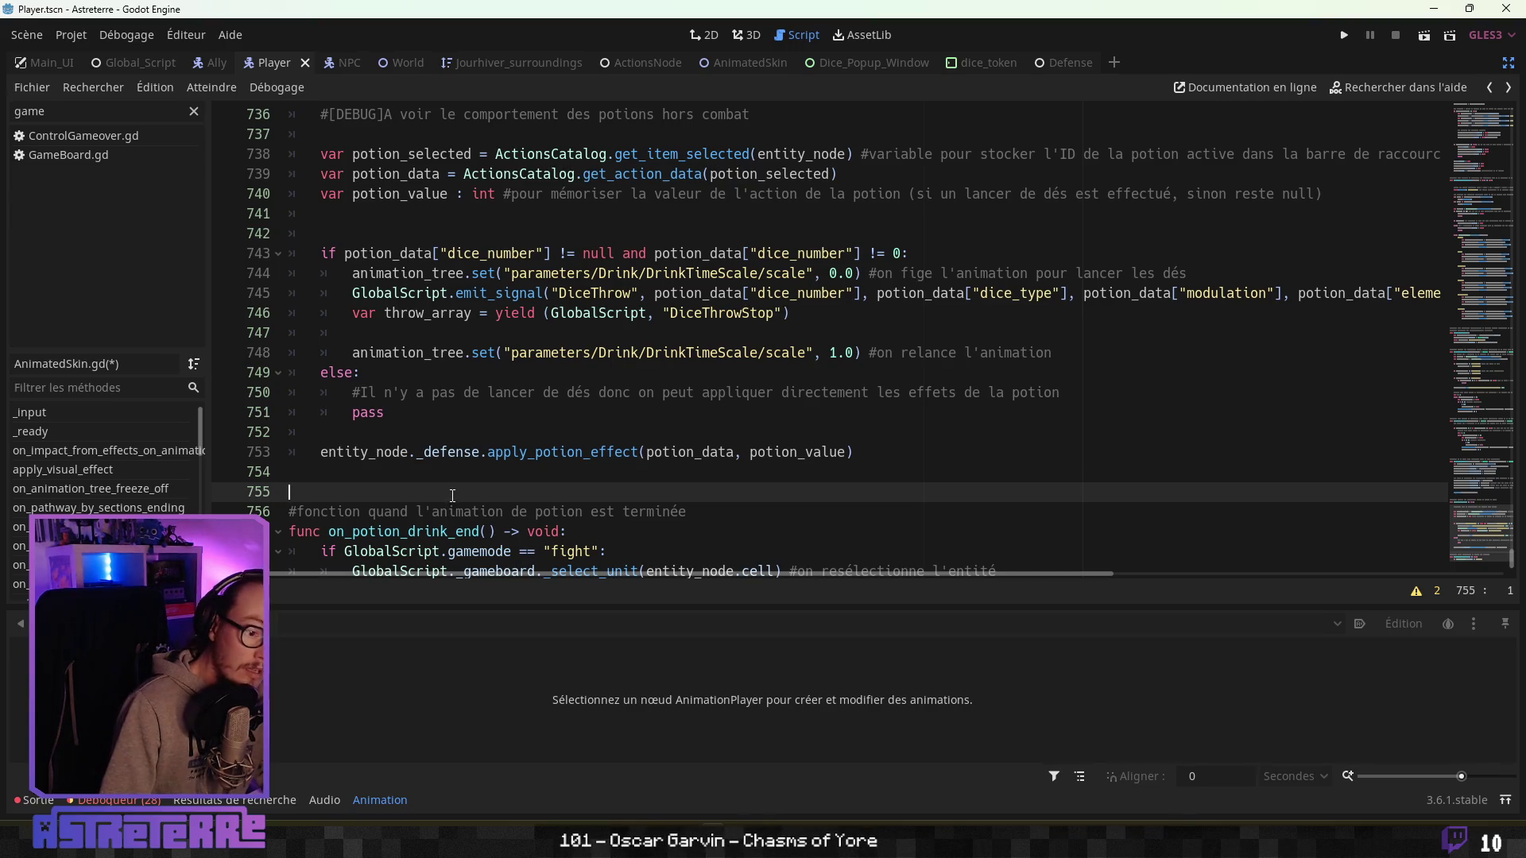
left_click(472, 332)
type("print (\"throw array : \", throw_array")
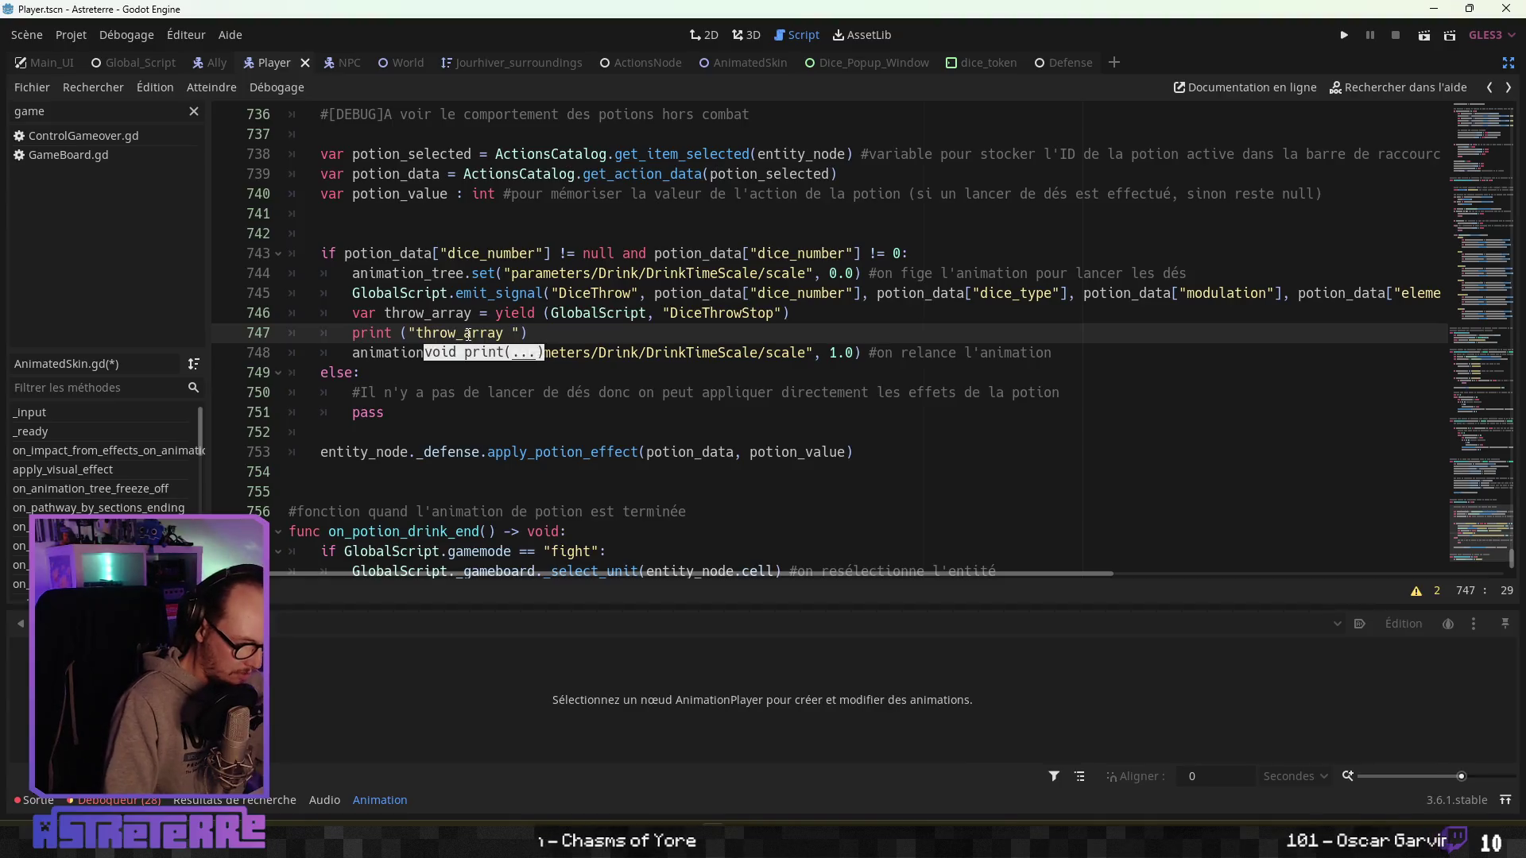
left_click(467, 334)
key("BackSpace")
type("_array")
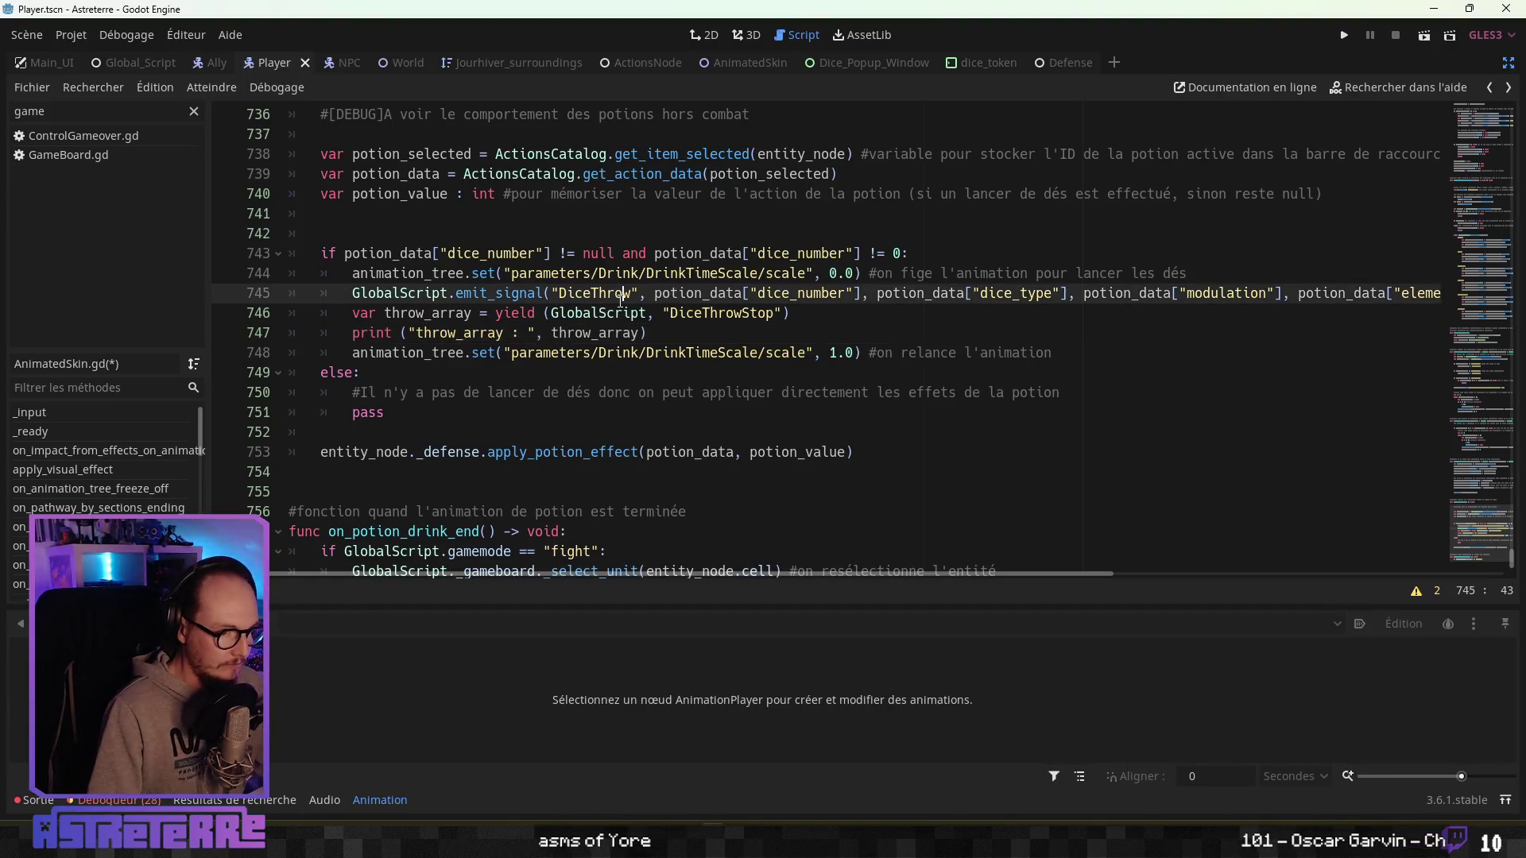
left_click(744, 315)
left_click(714, 337)
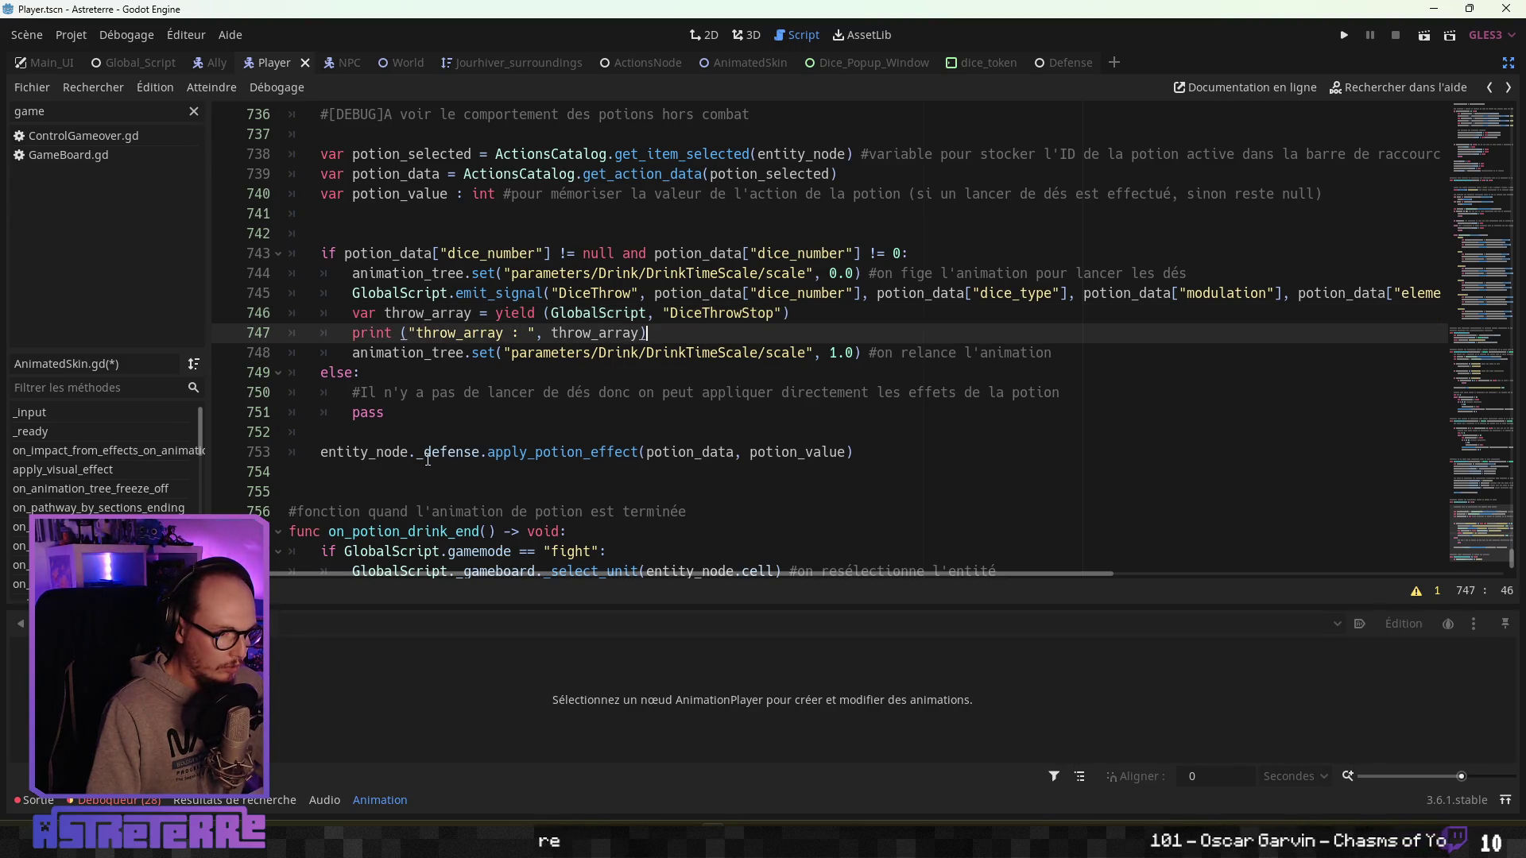
Comment out the apply_potion_effect call and save to run the game test.
left_click(427, 460)
key("ctrl+k")
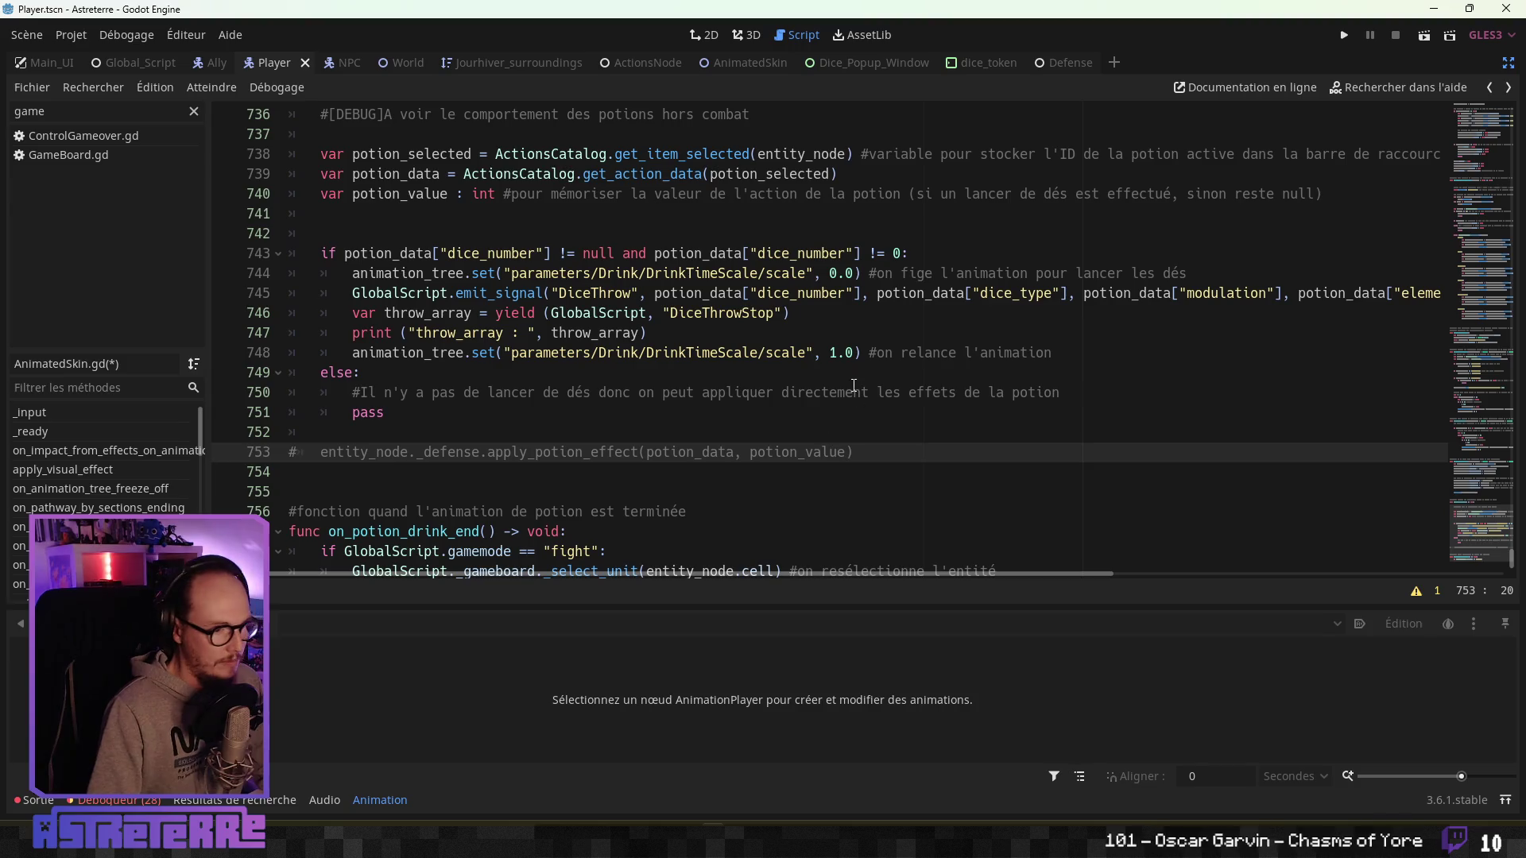
left_click(854, 392)
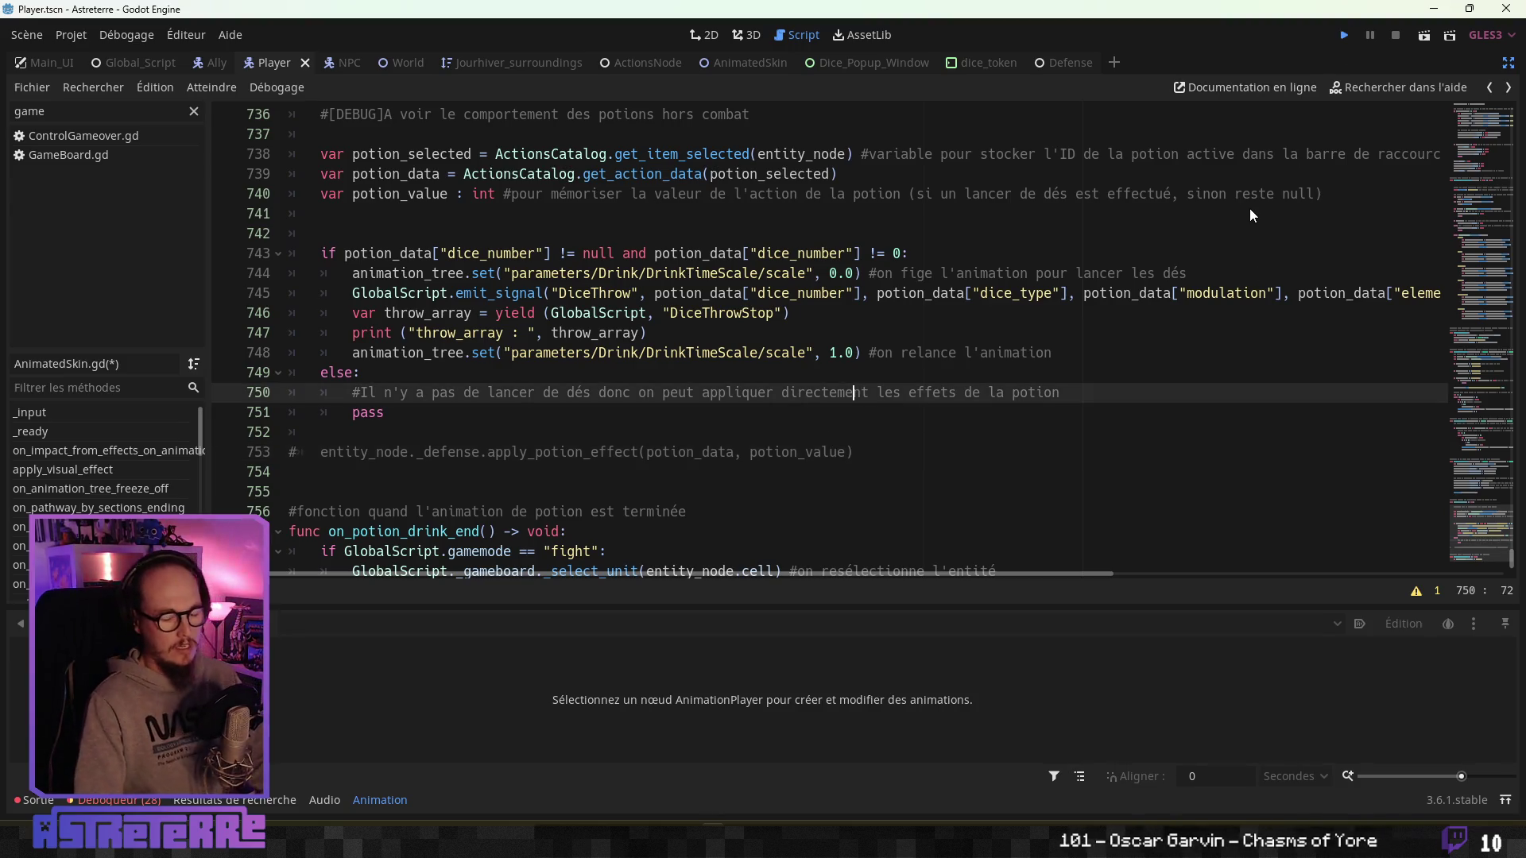
key("ctrl+s")
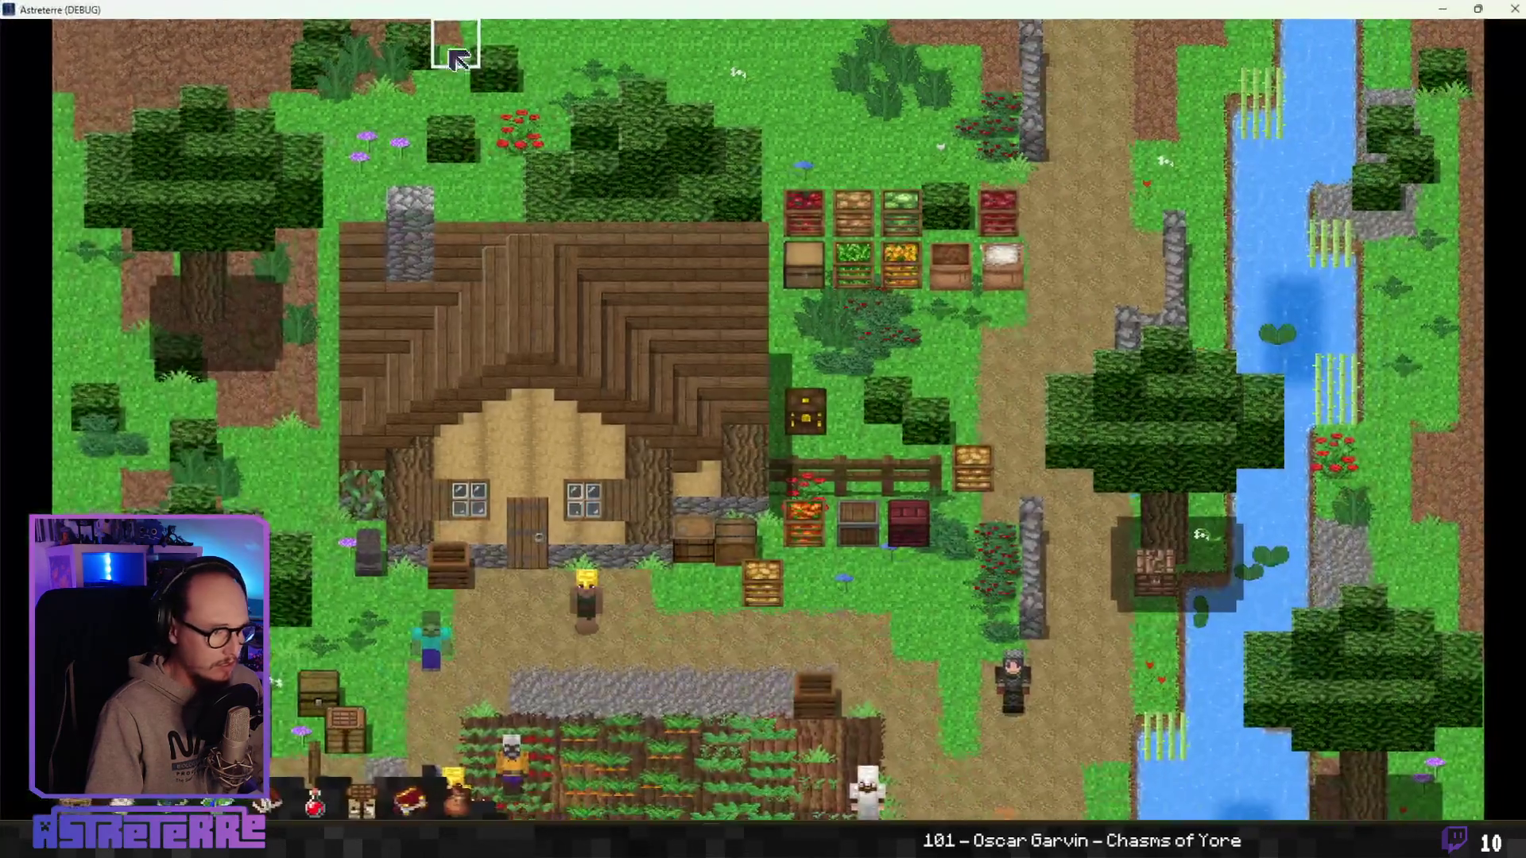
Place the character on a crop field, start the turn, and drink the potion for a 1d6 roll of 3.
left_click(562, 623)
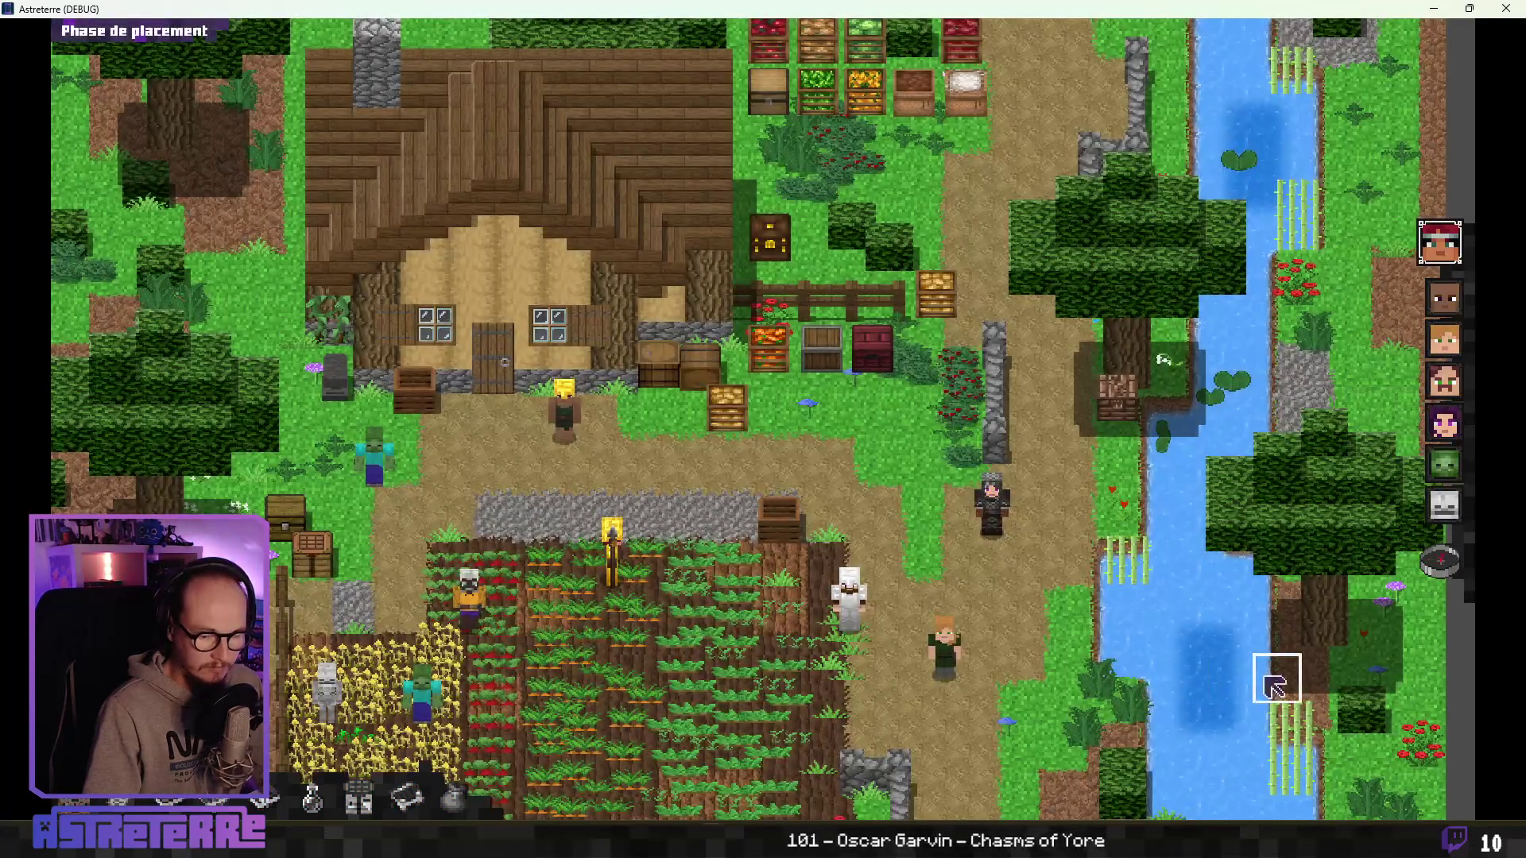
left_click(1440, 560)
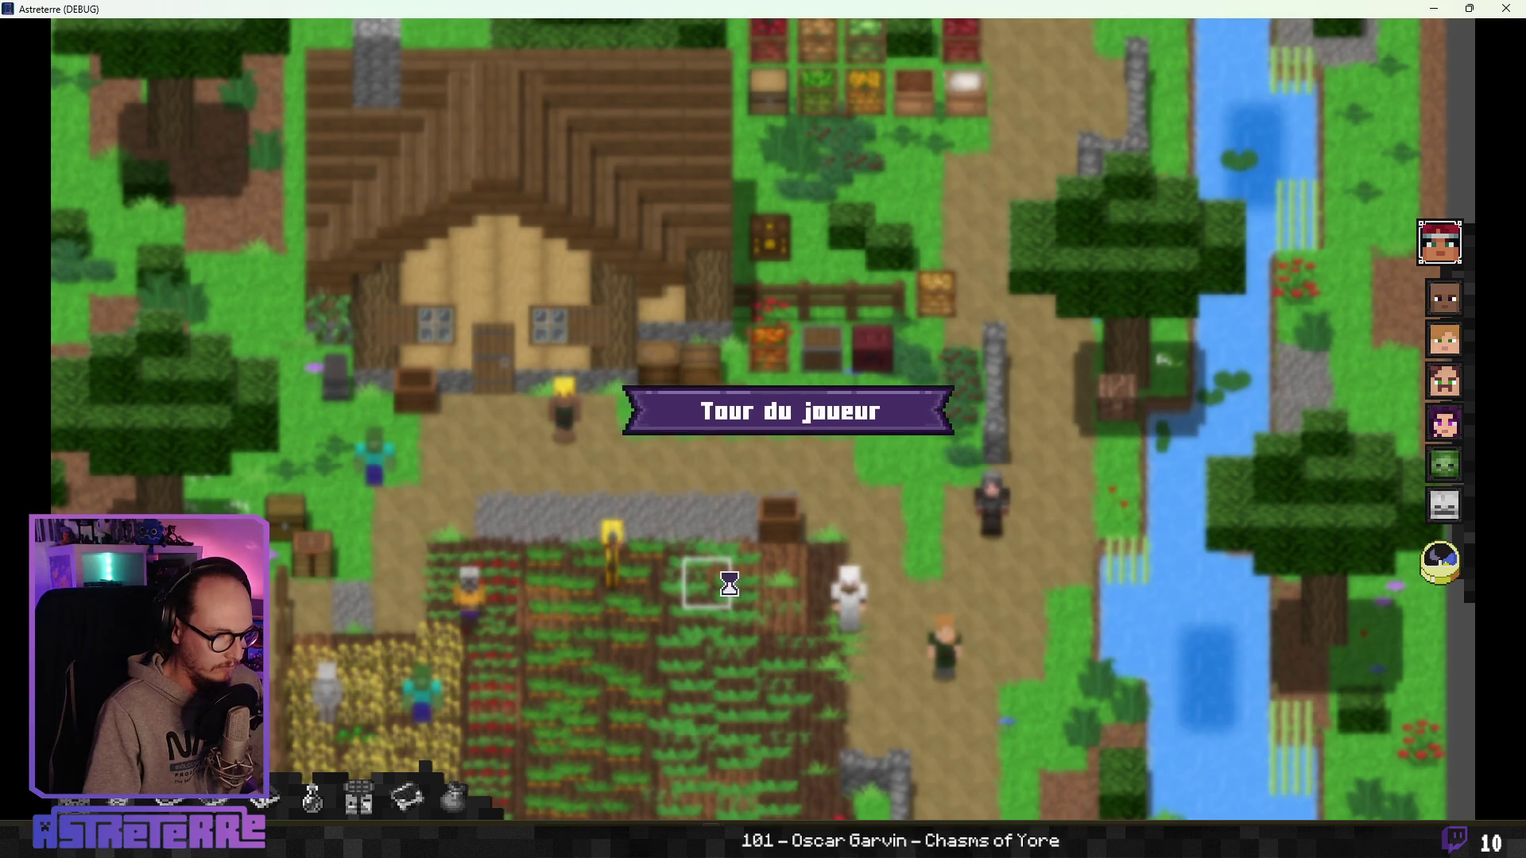
left_click(802, 756)
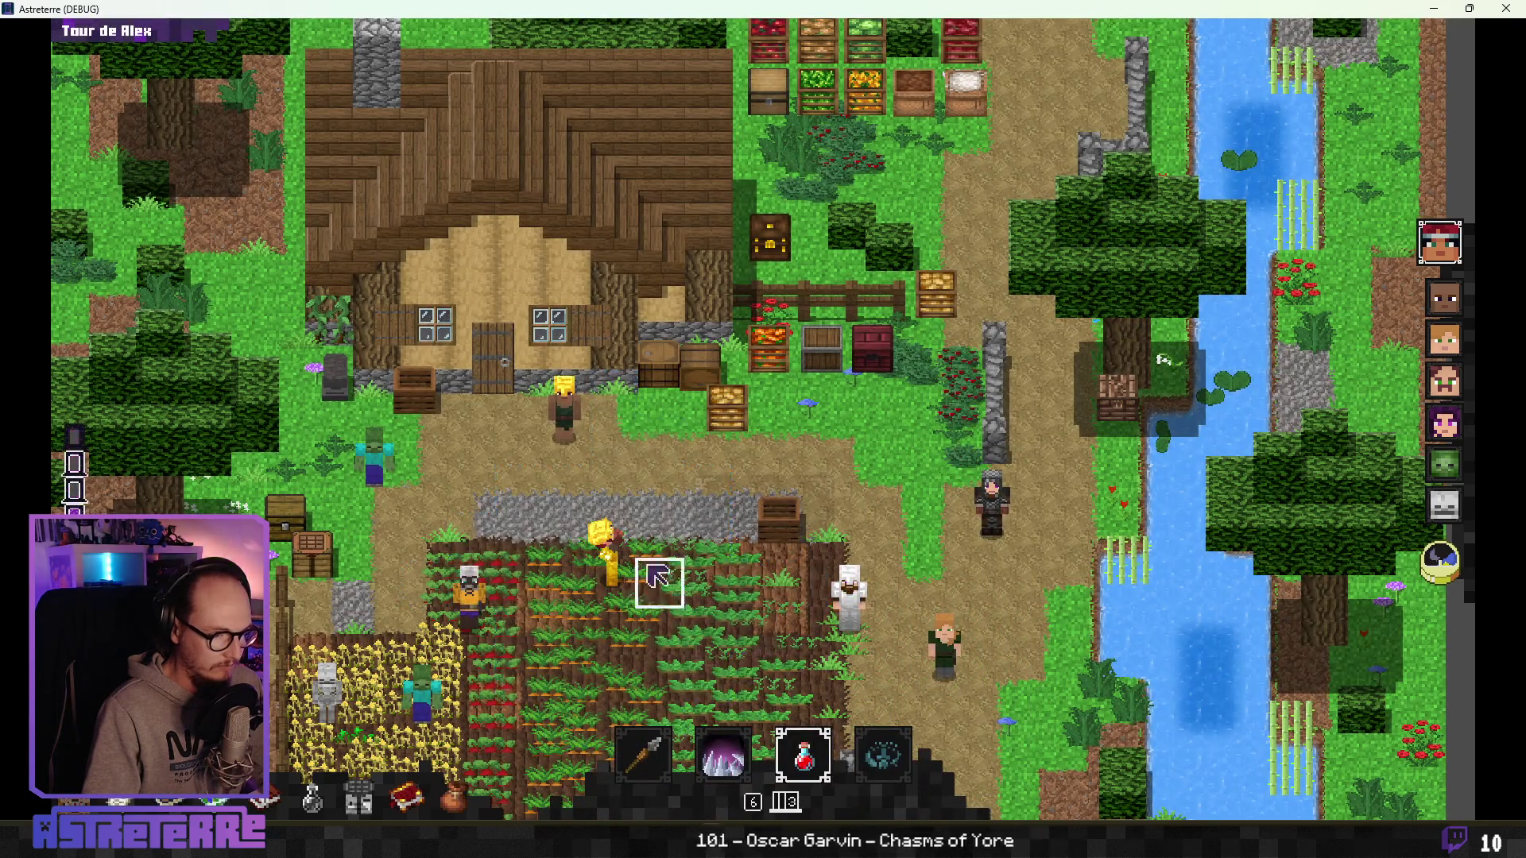
left_click(657, 577)
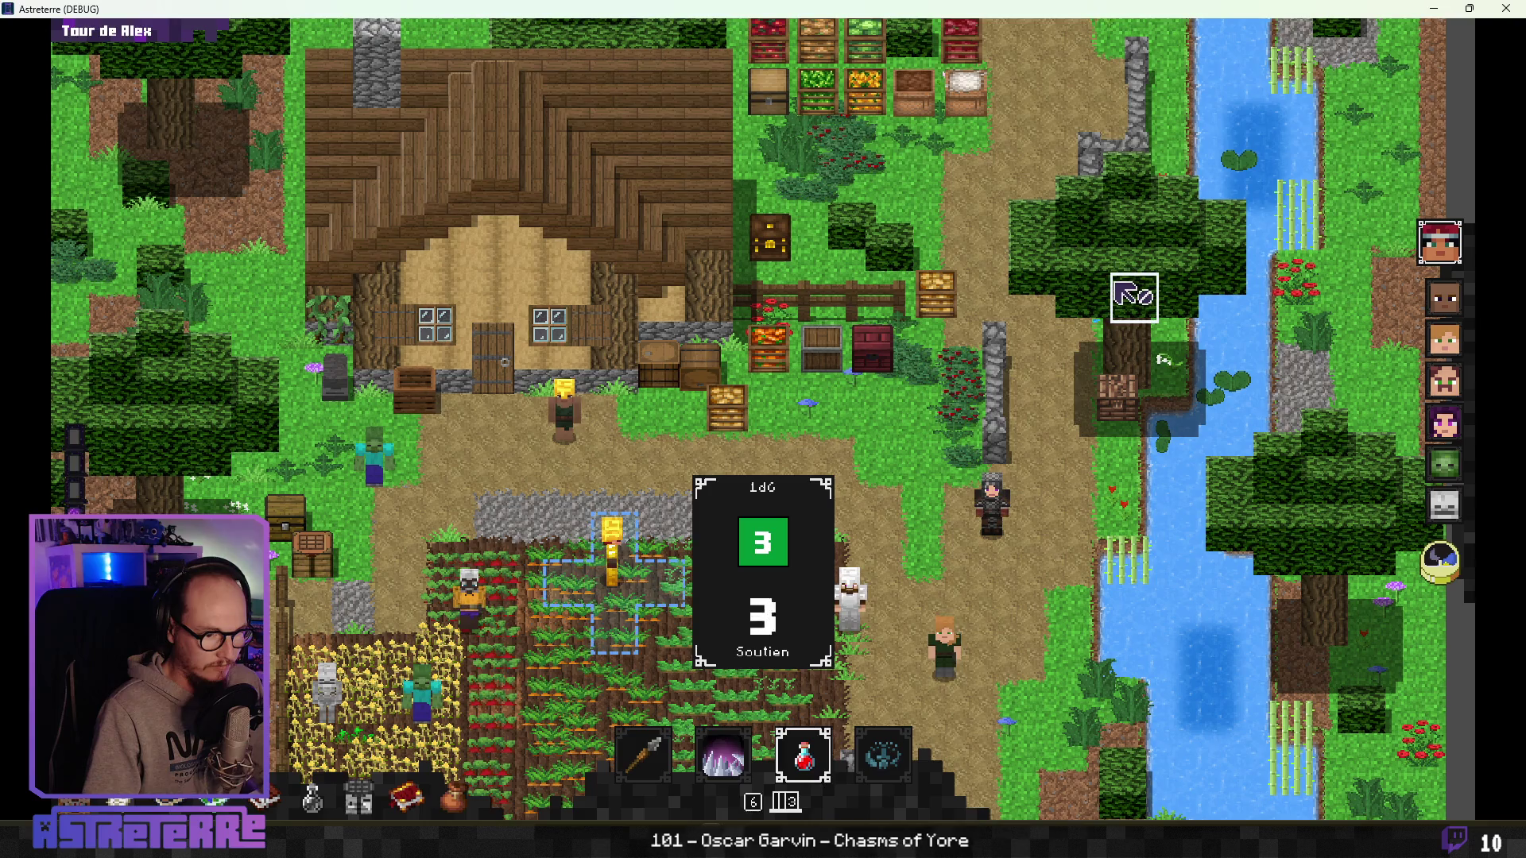
key("alt+Tab")
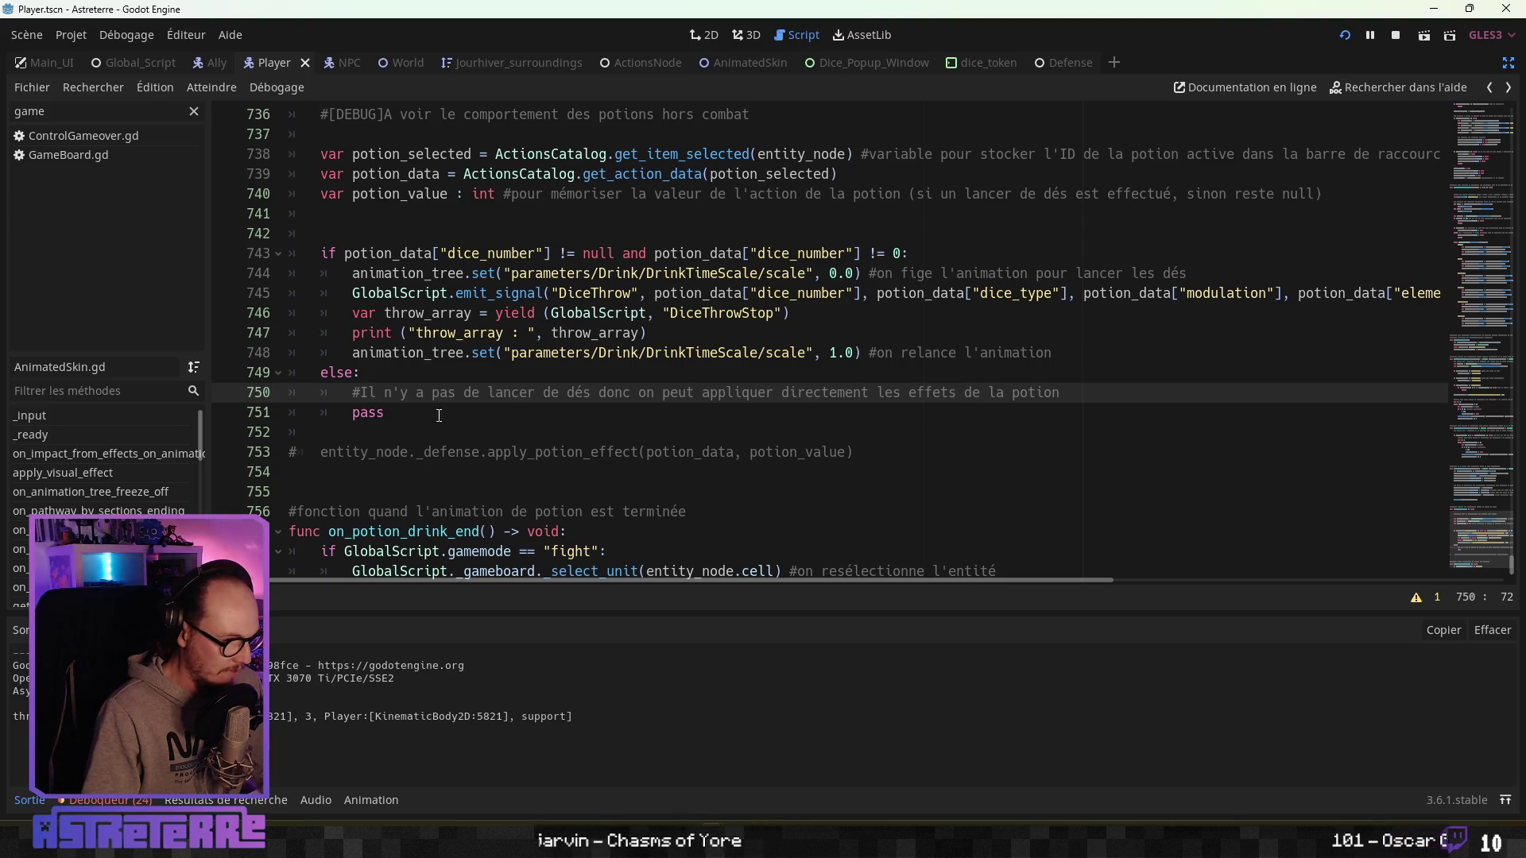
Add the line potion_value = throw_array[1] below the throw_array print.
left_click(504, 413)
left_click(673, 332)
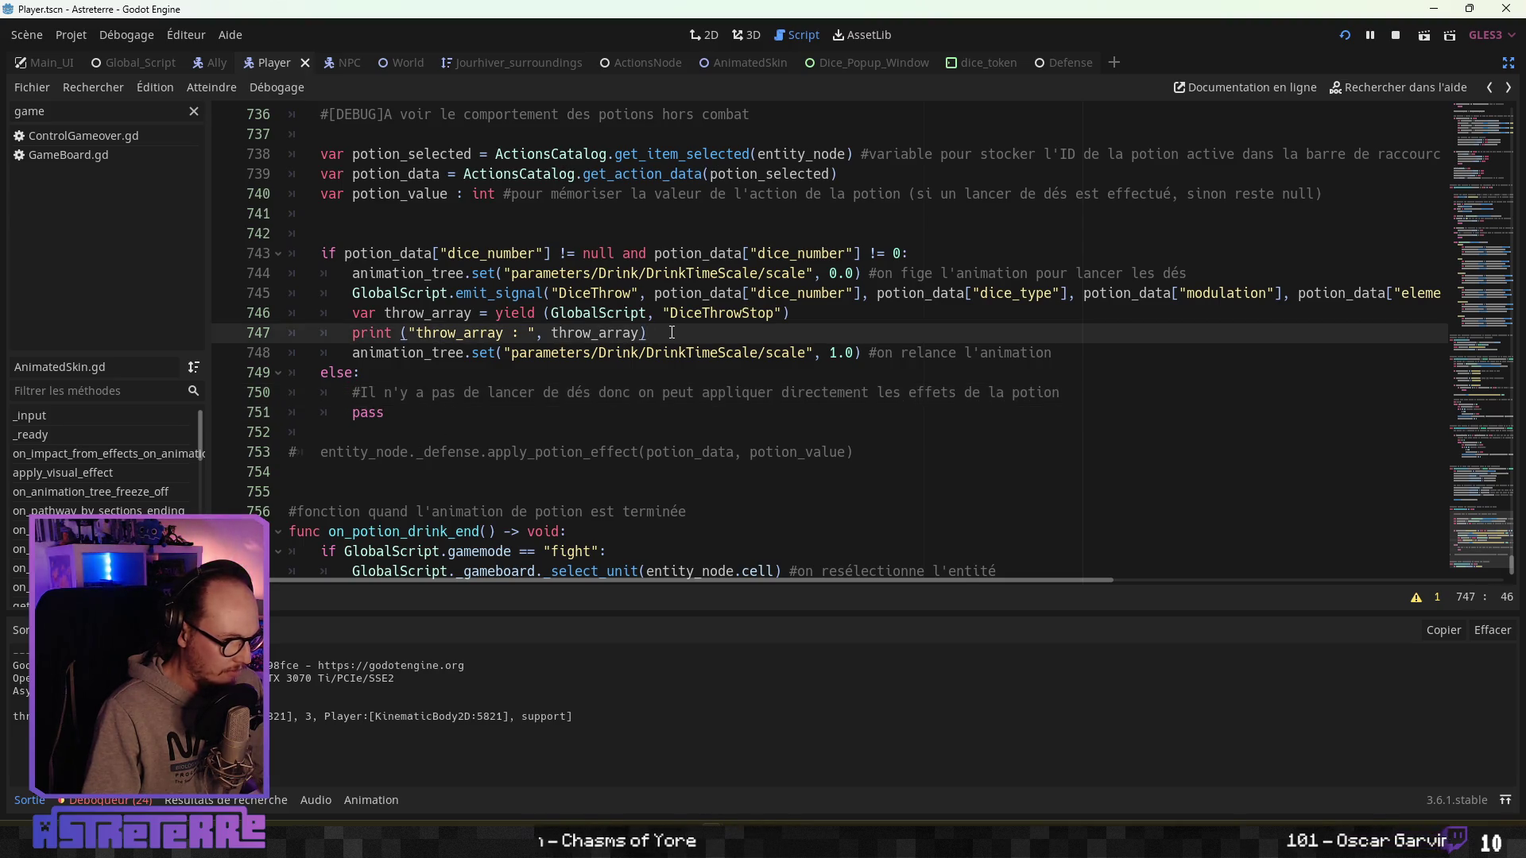
key("Return")
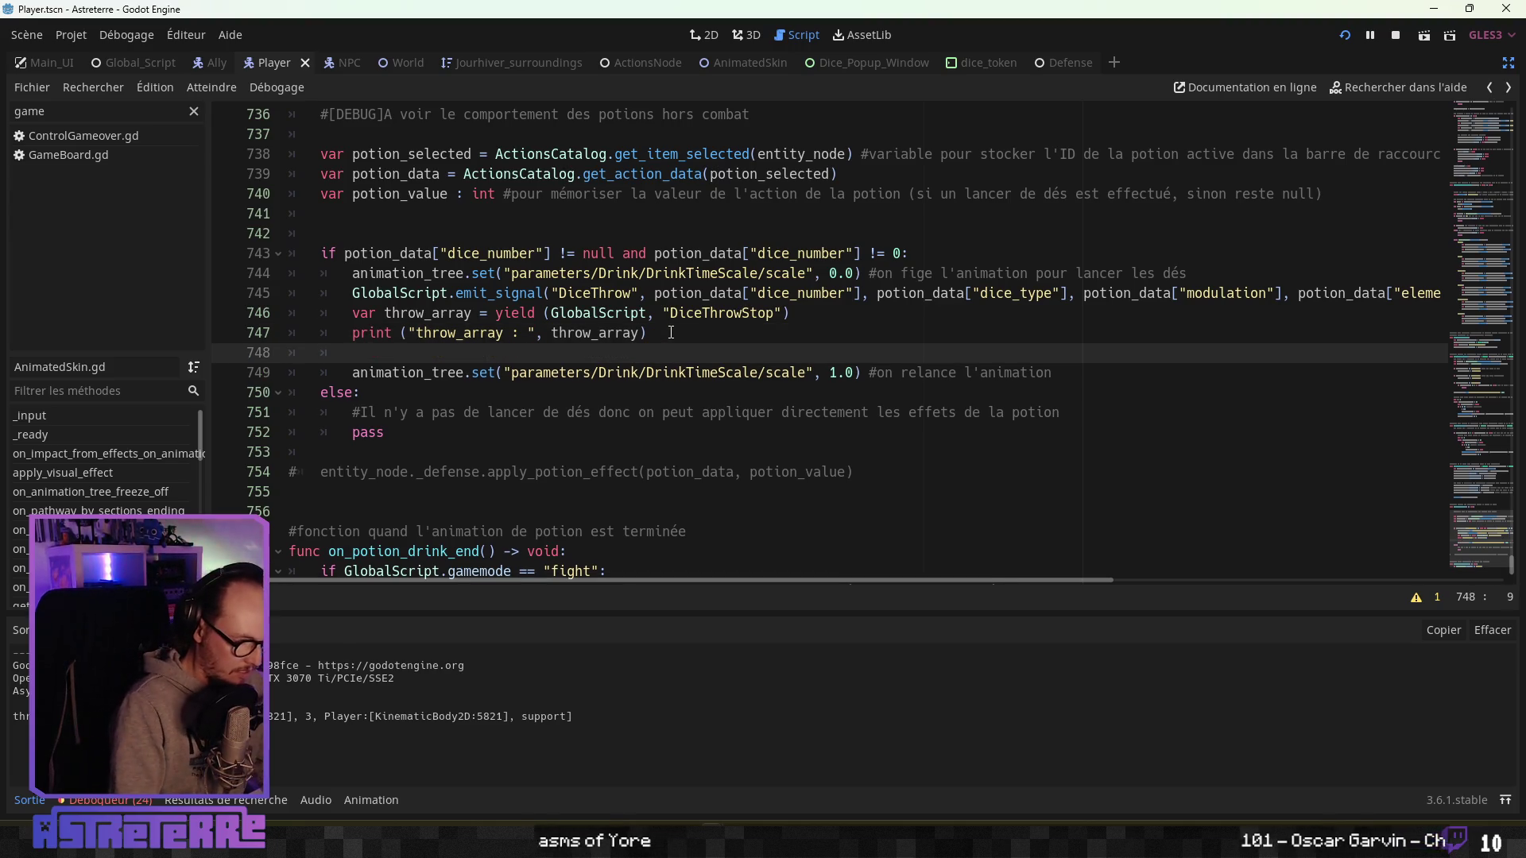
type("potion")
key("Down")
key("Down")
key("Return")
type("= ")
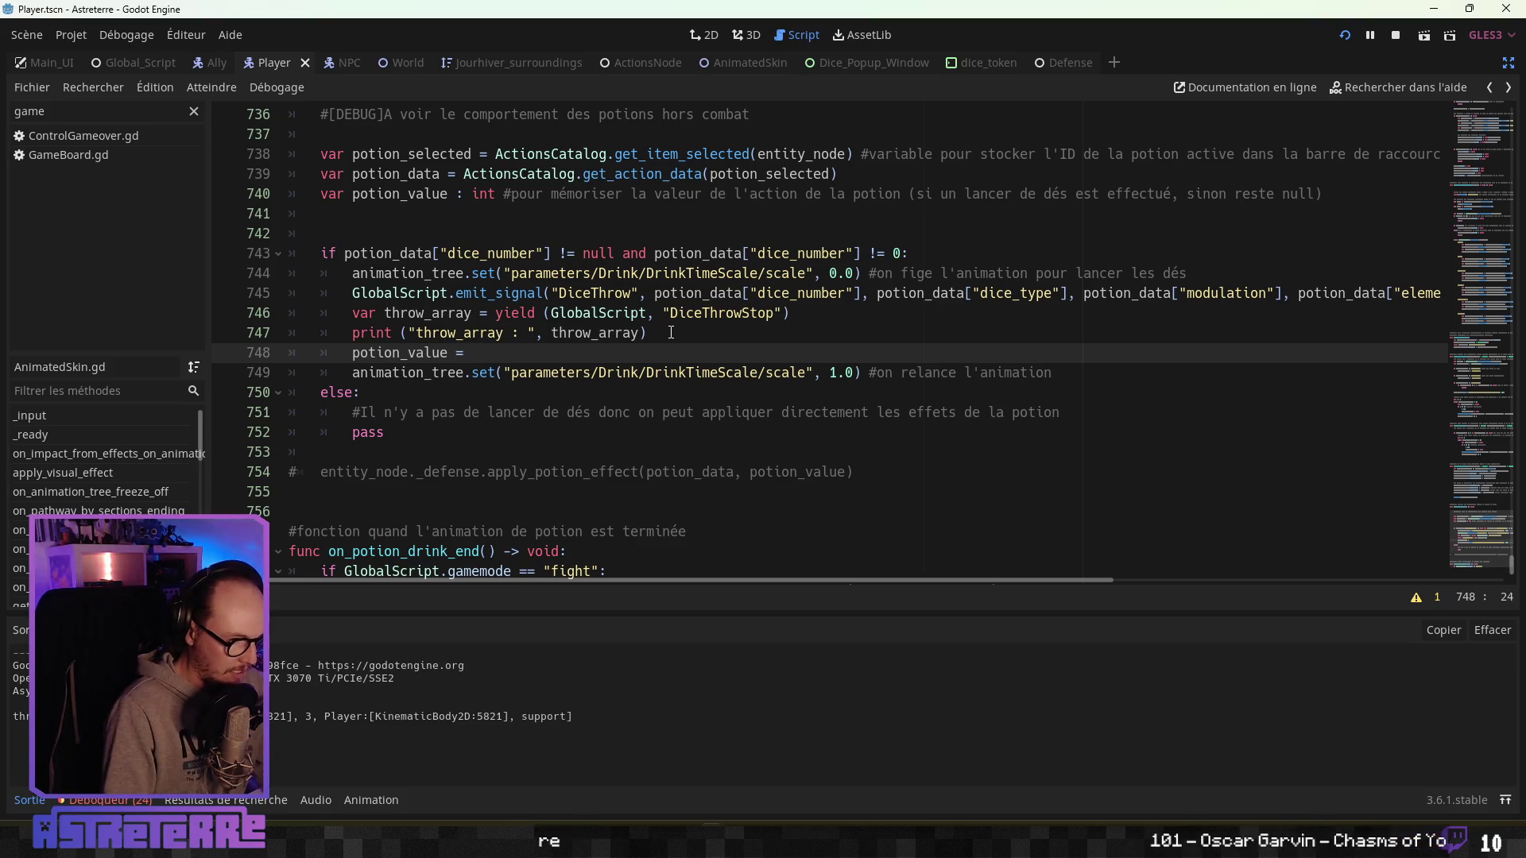
type("tro")
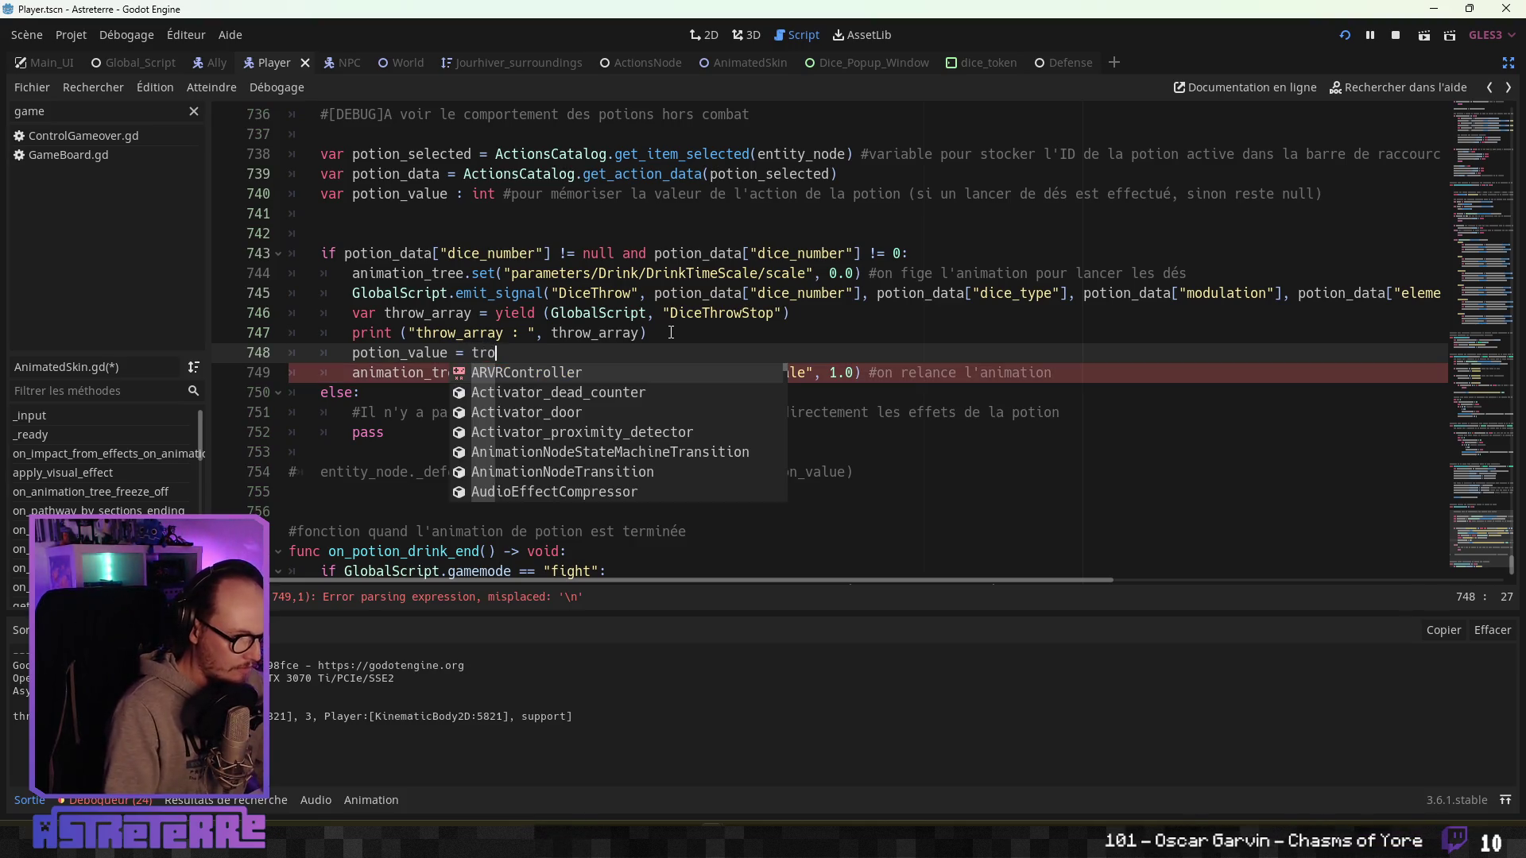
type("w")
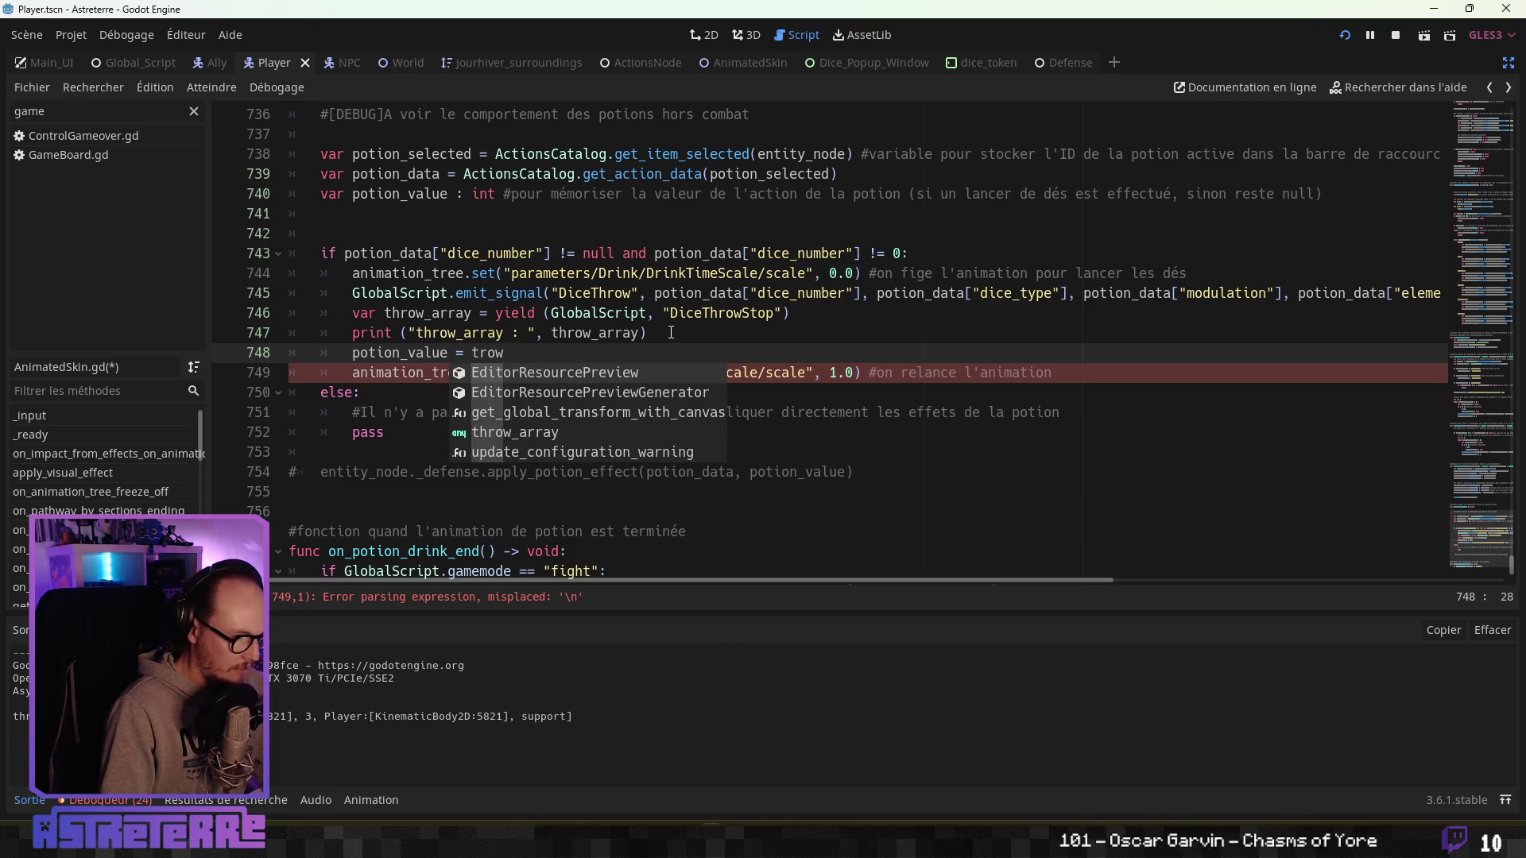
key("BackSpace")
key("BackSpace")
key("BackSpace")
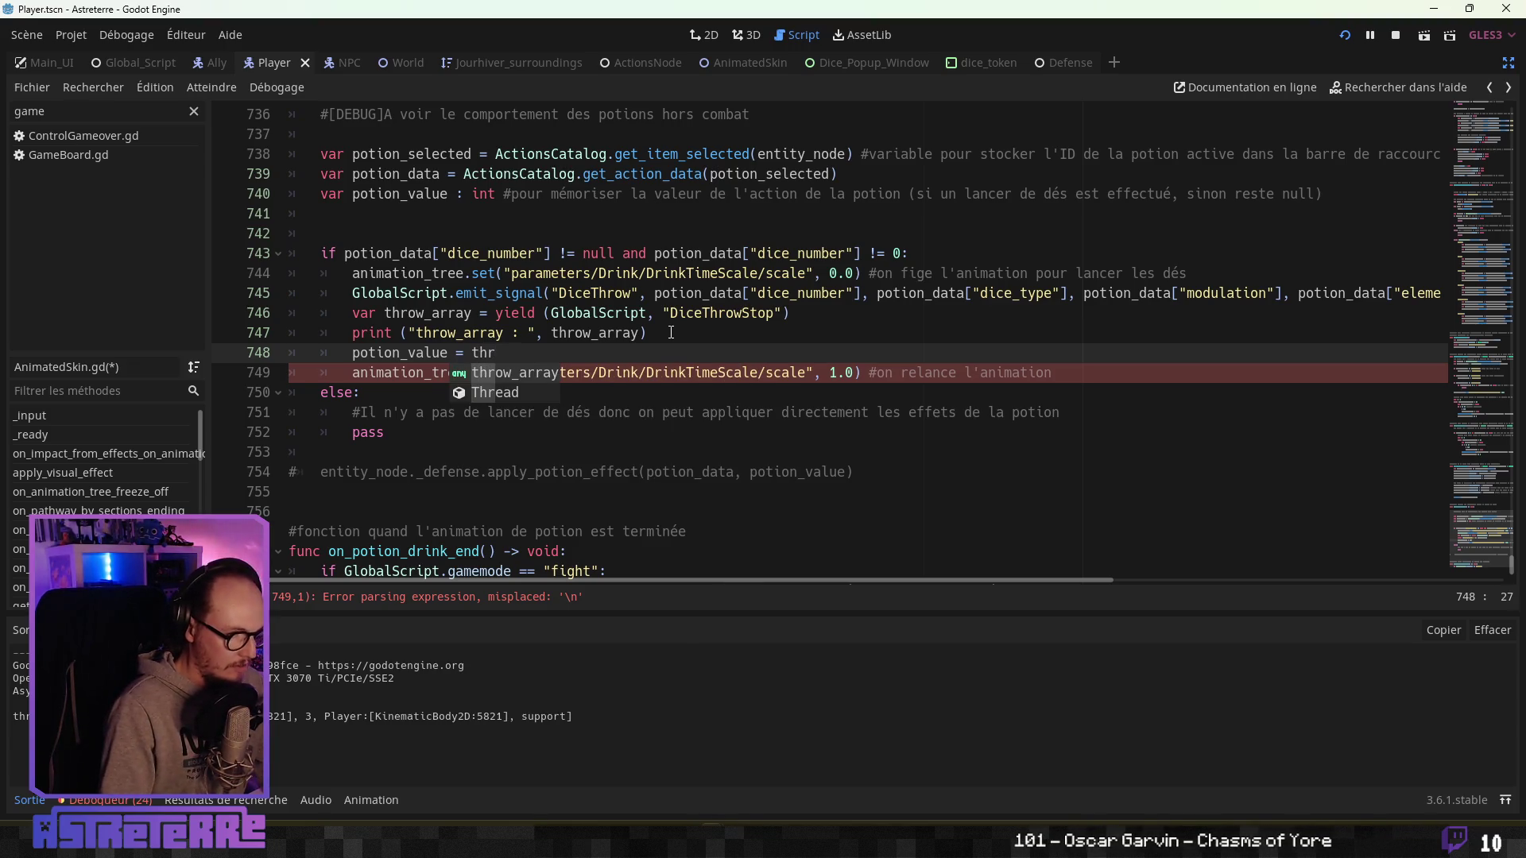
key("Return")
type("[1")
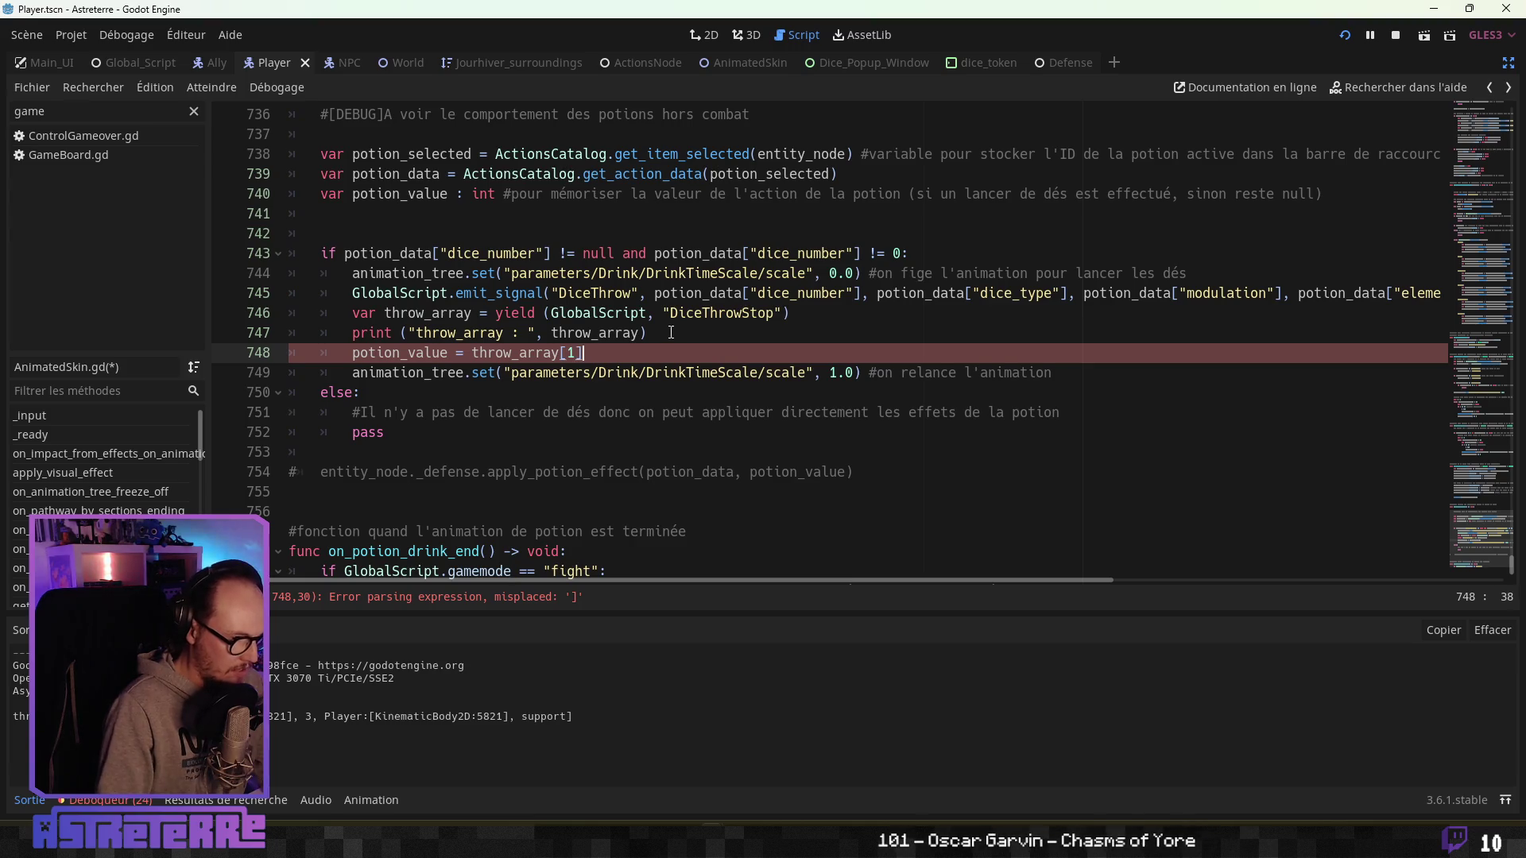
Add print("potion_value : ", potion_value) below the assignment.
key("End")
key("Return")
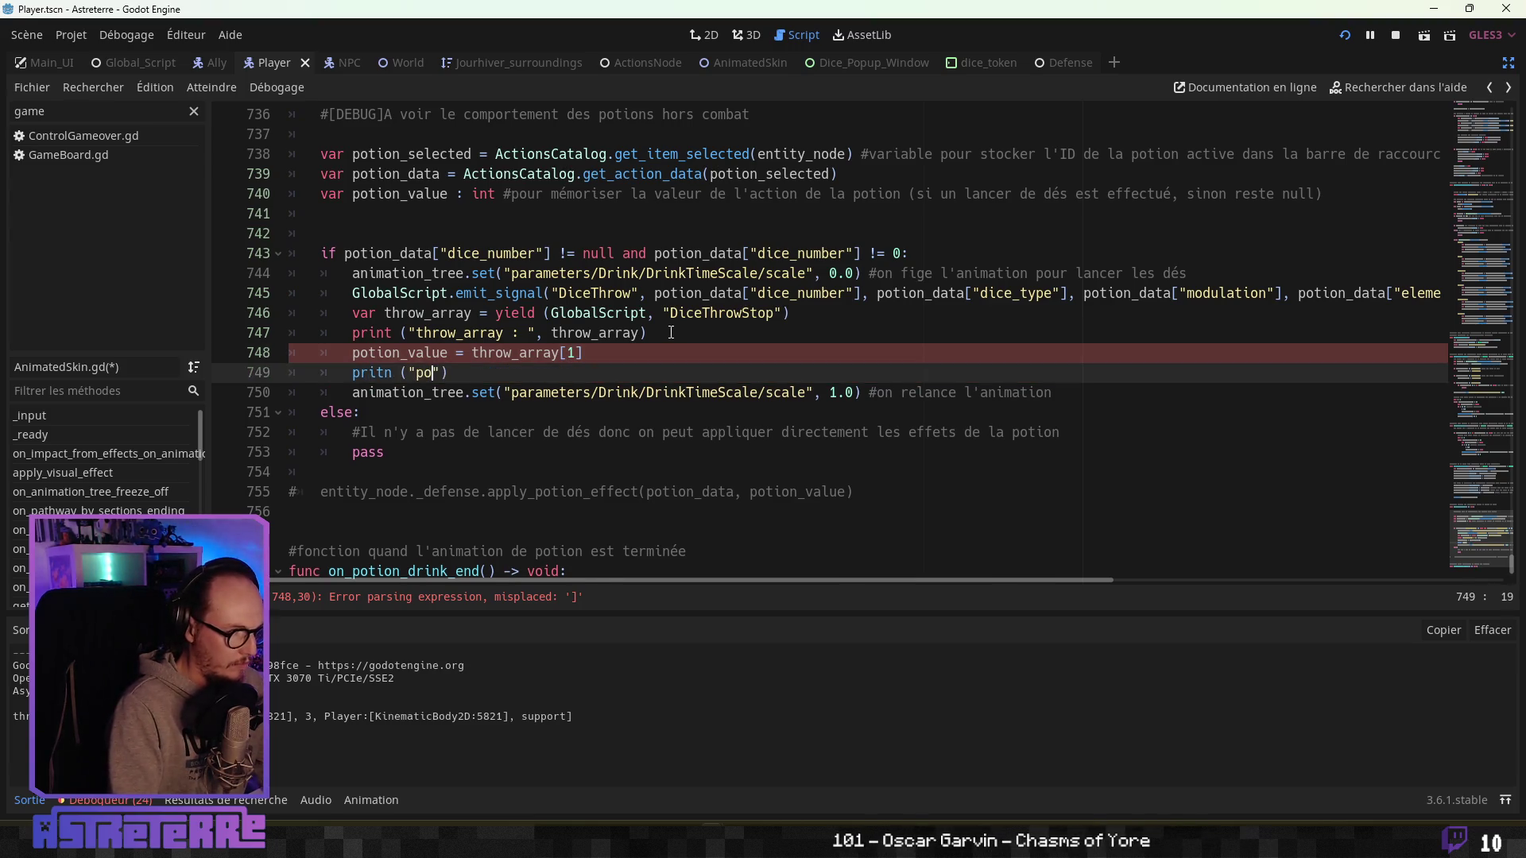
type("nt")
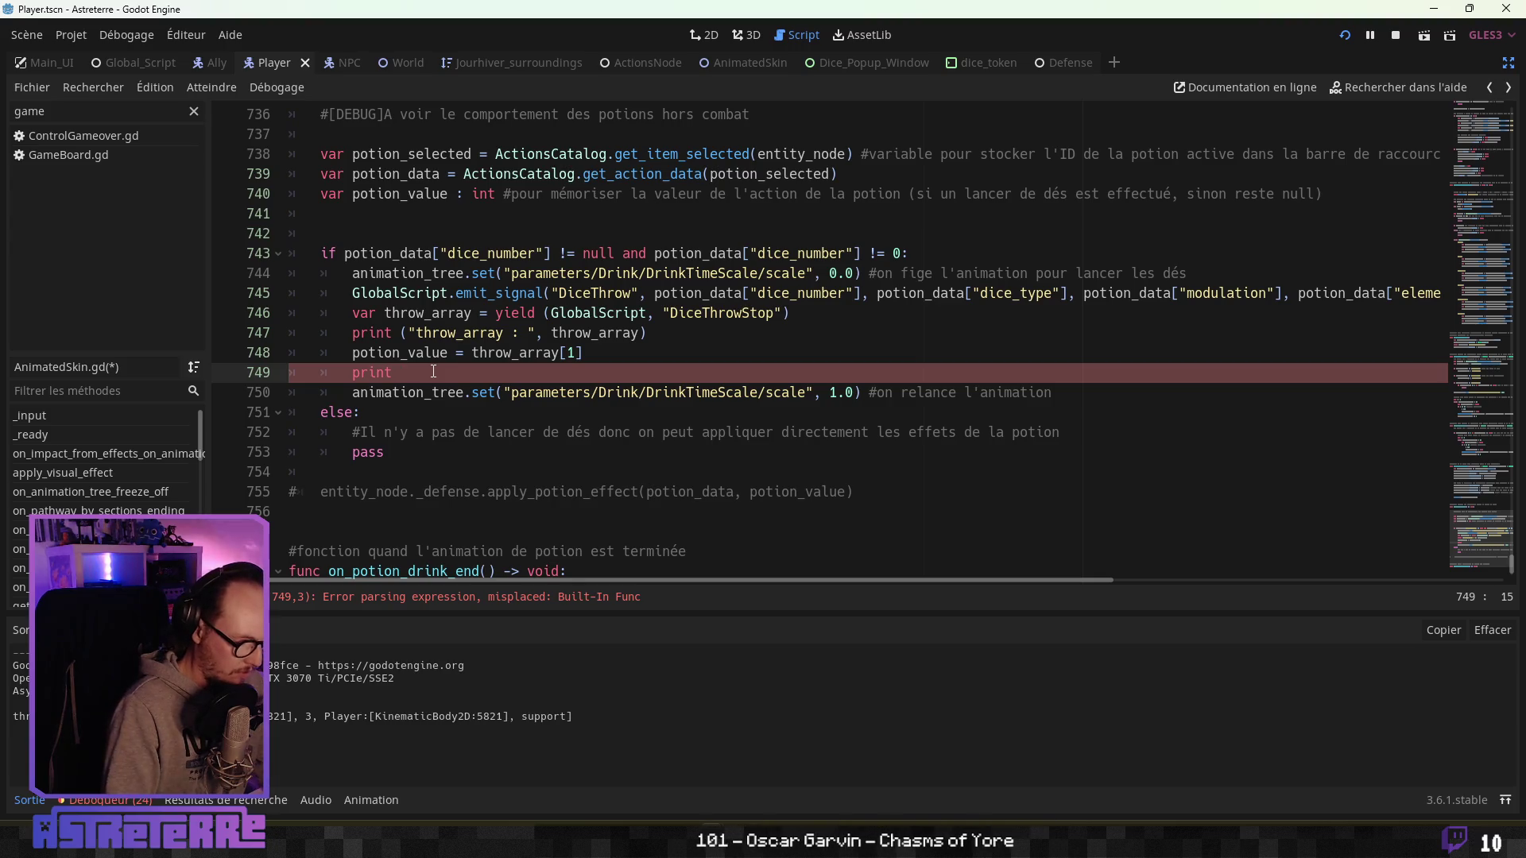
key("BackSpace")
key("BackSpace")
key("BackSpace")
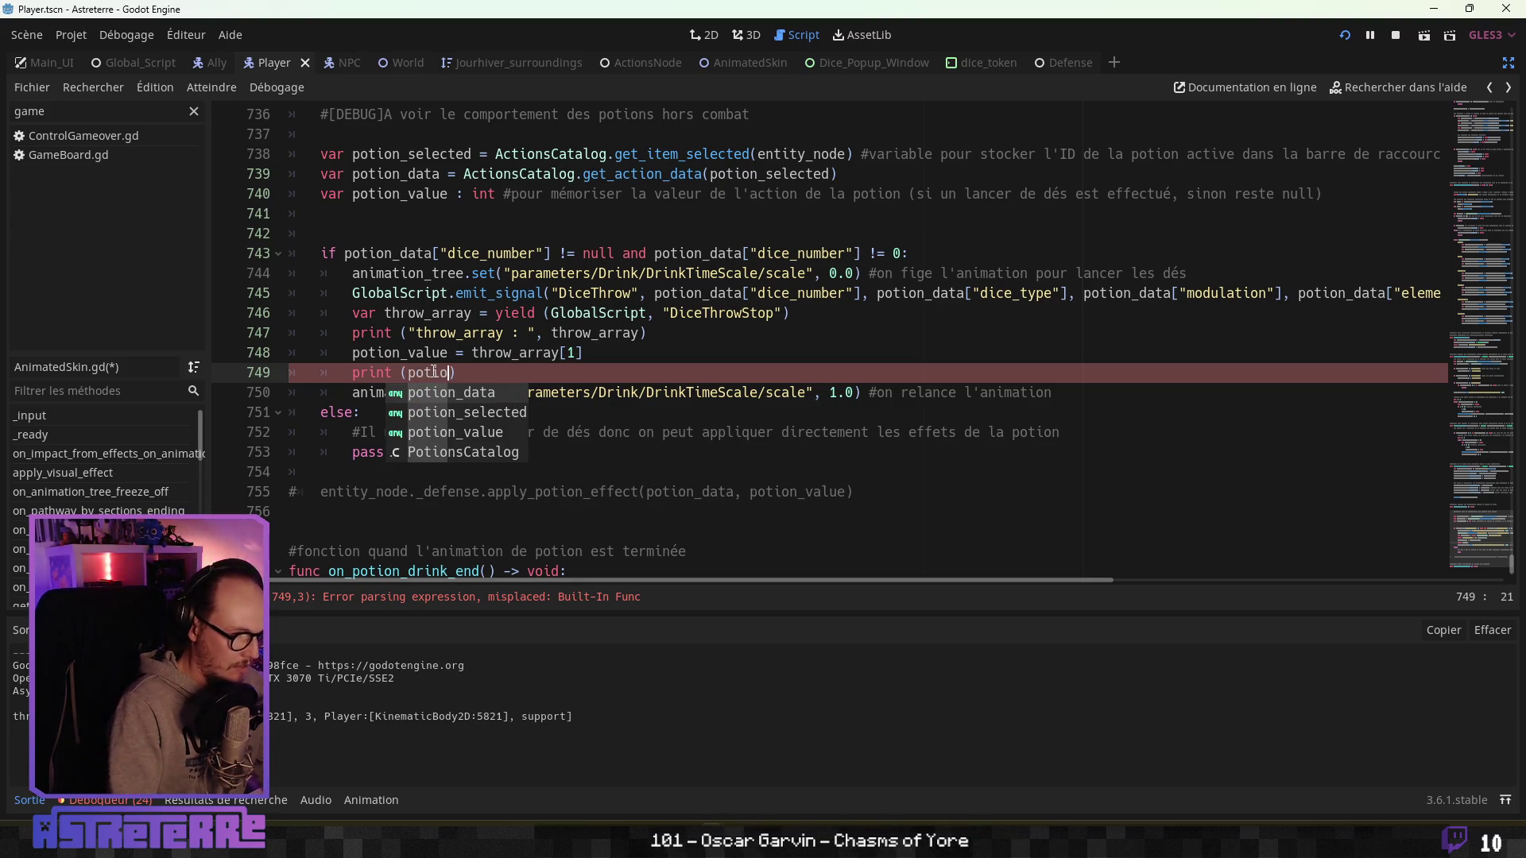
type("\"potion_value ")
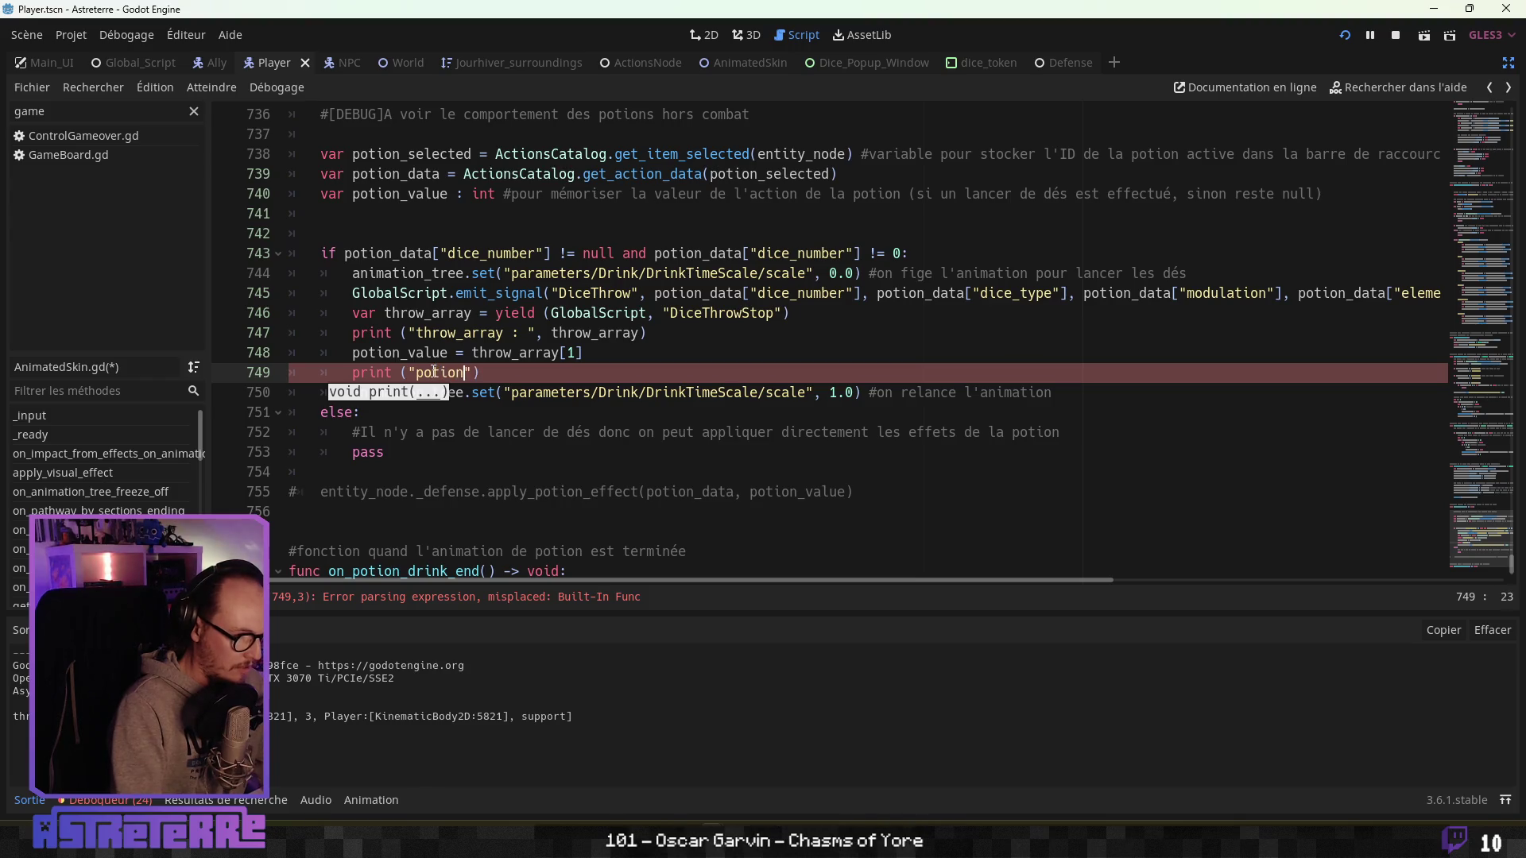
type(": \"")
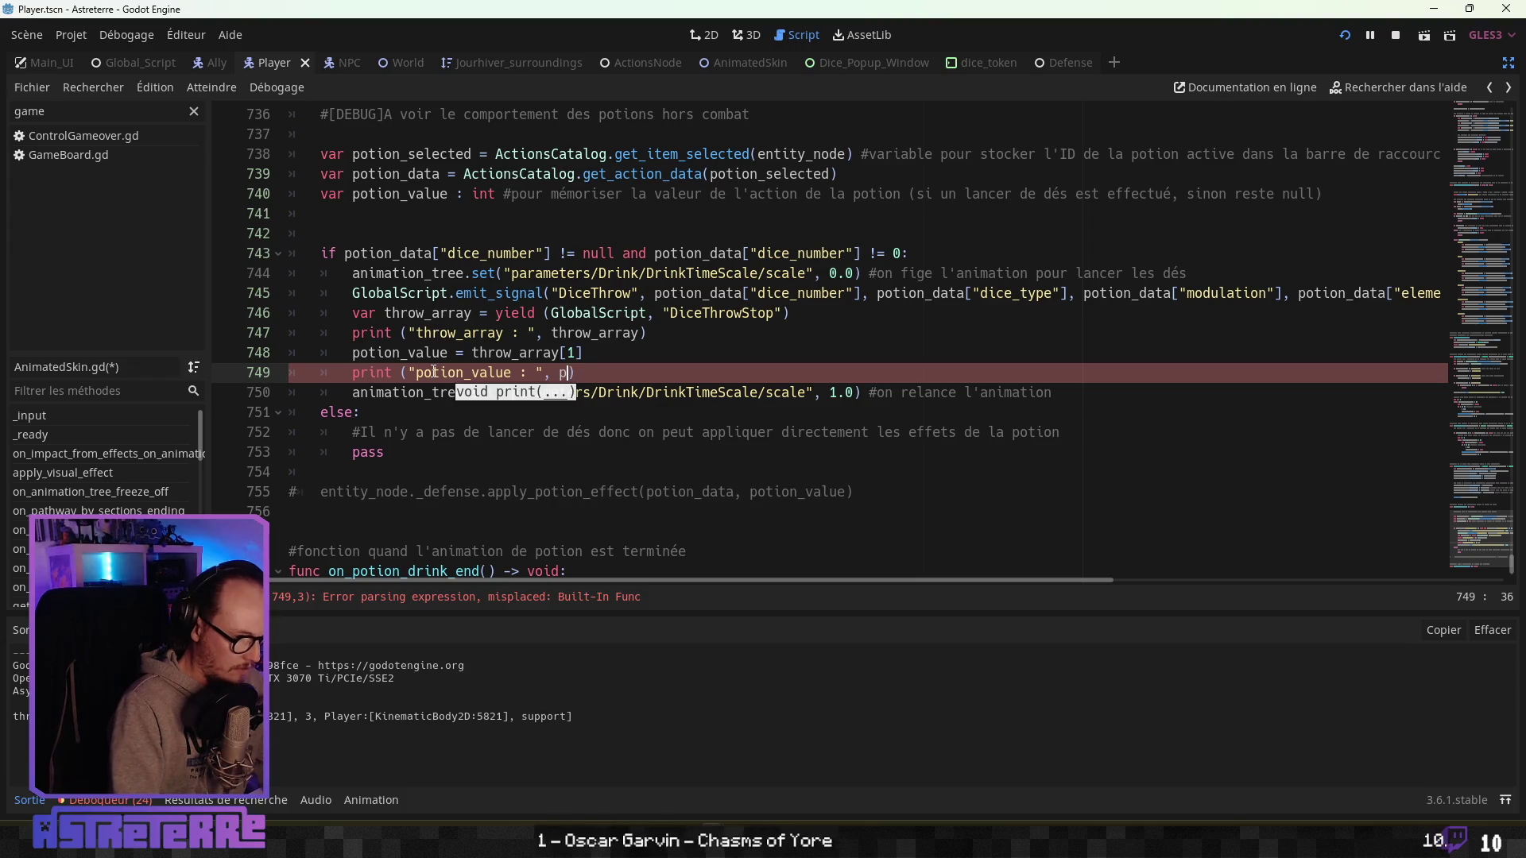
key("BackSpace")
key("BackSpace")
type("n")
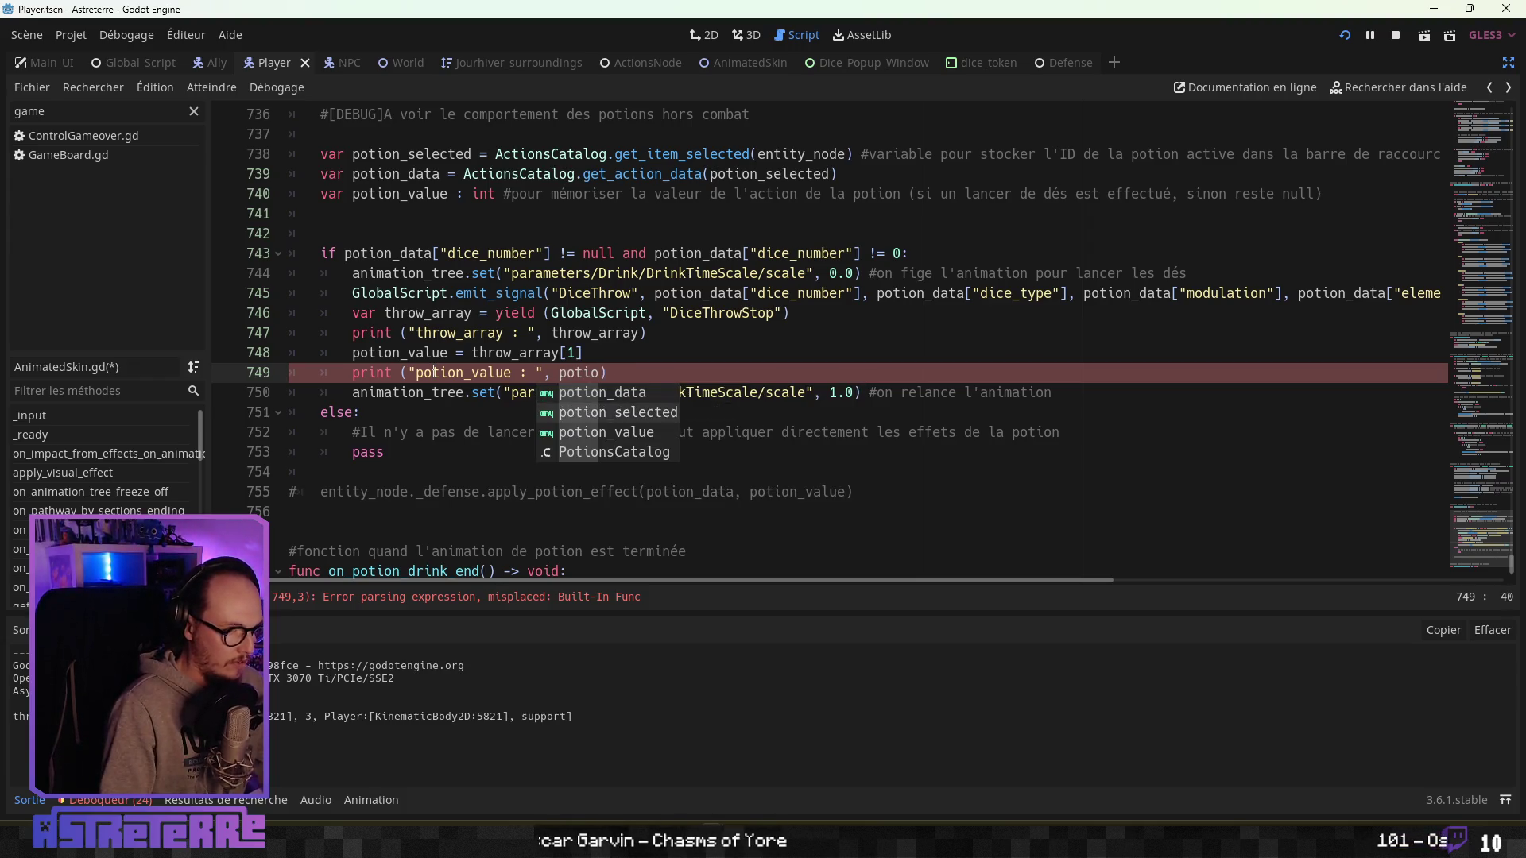
key("Return")
Add a French comment about the final dice roll after the potion_value assignment.
left_click(469, 413)
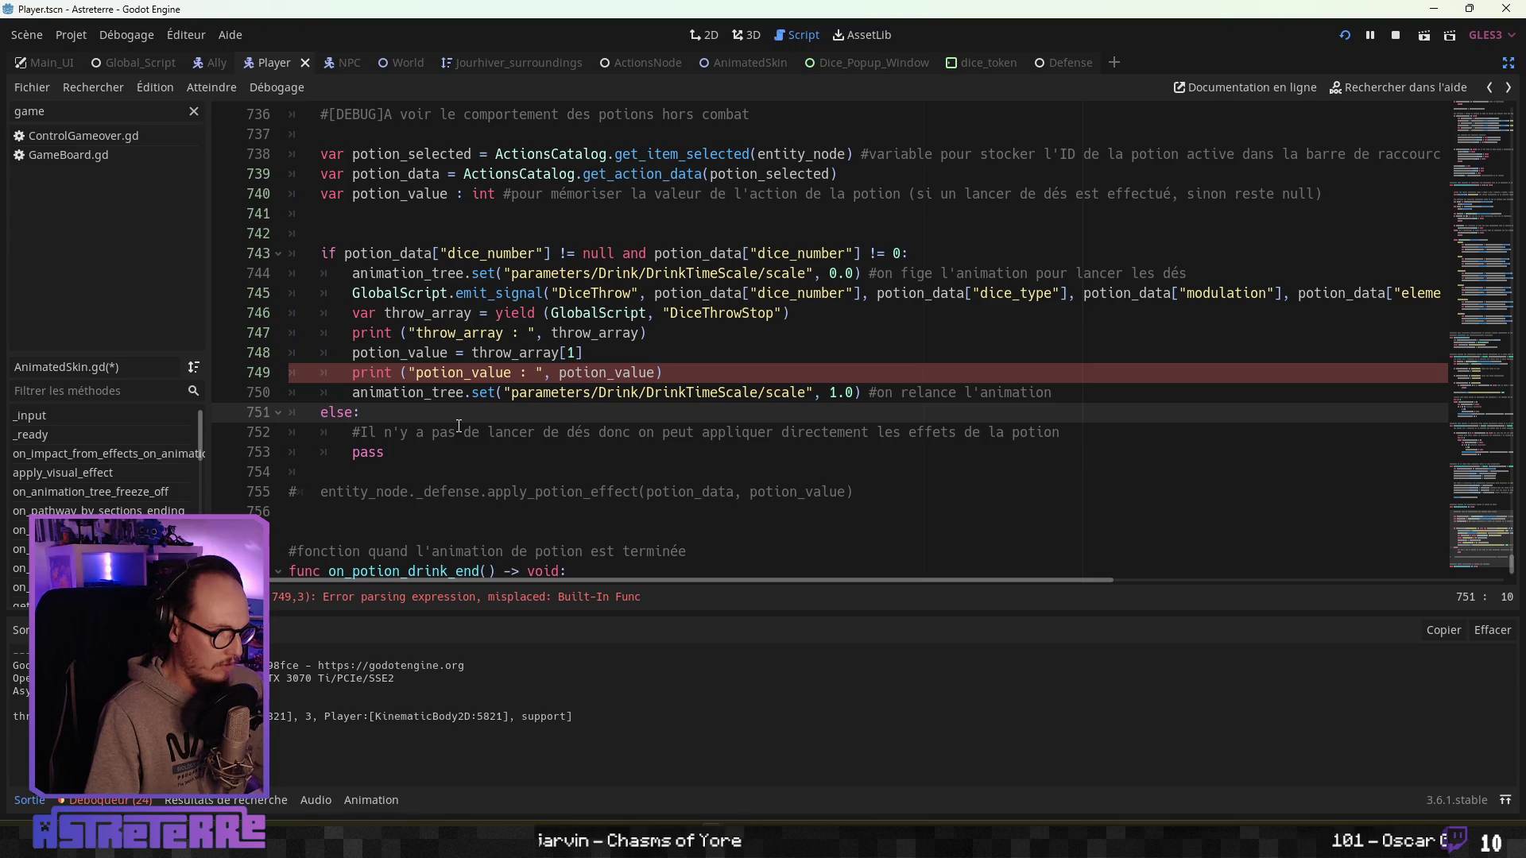
left_click(653, 349)
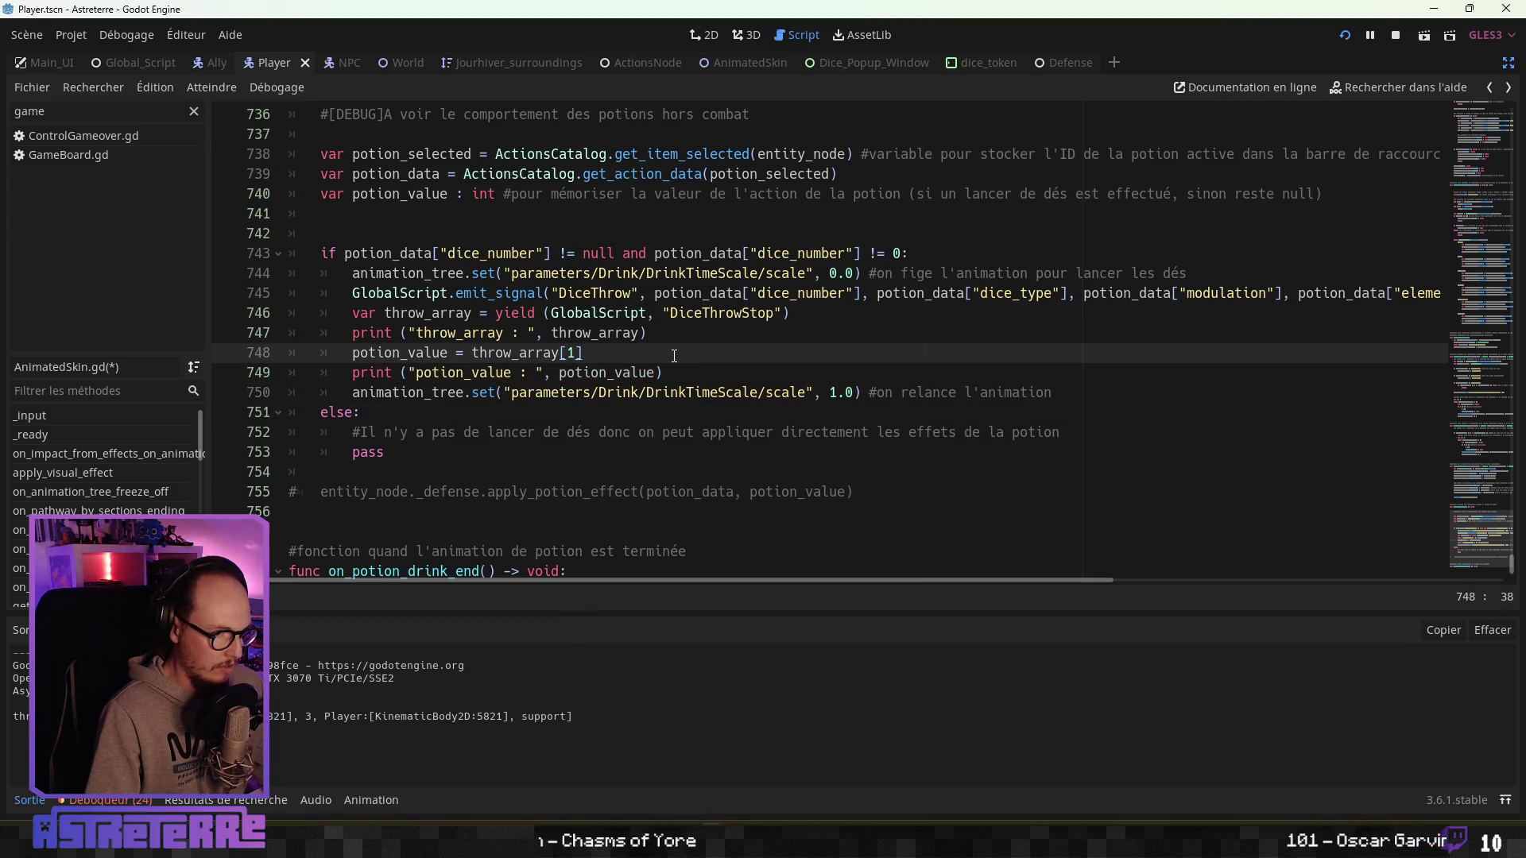
type(" #on récupè")
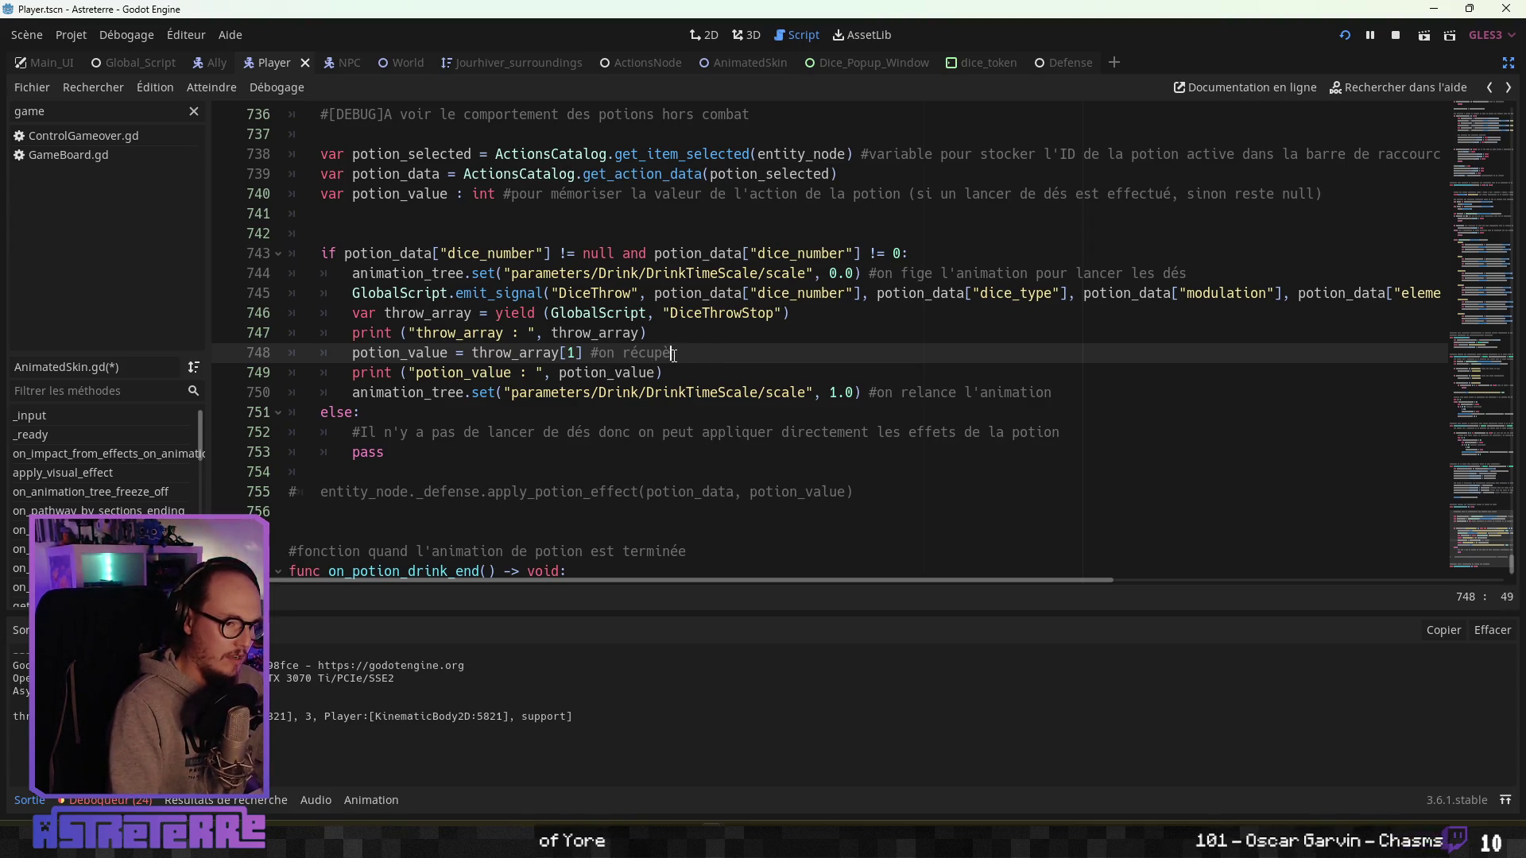
type("lancer du dés")
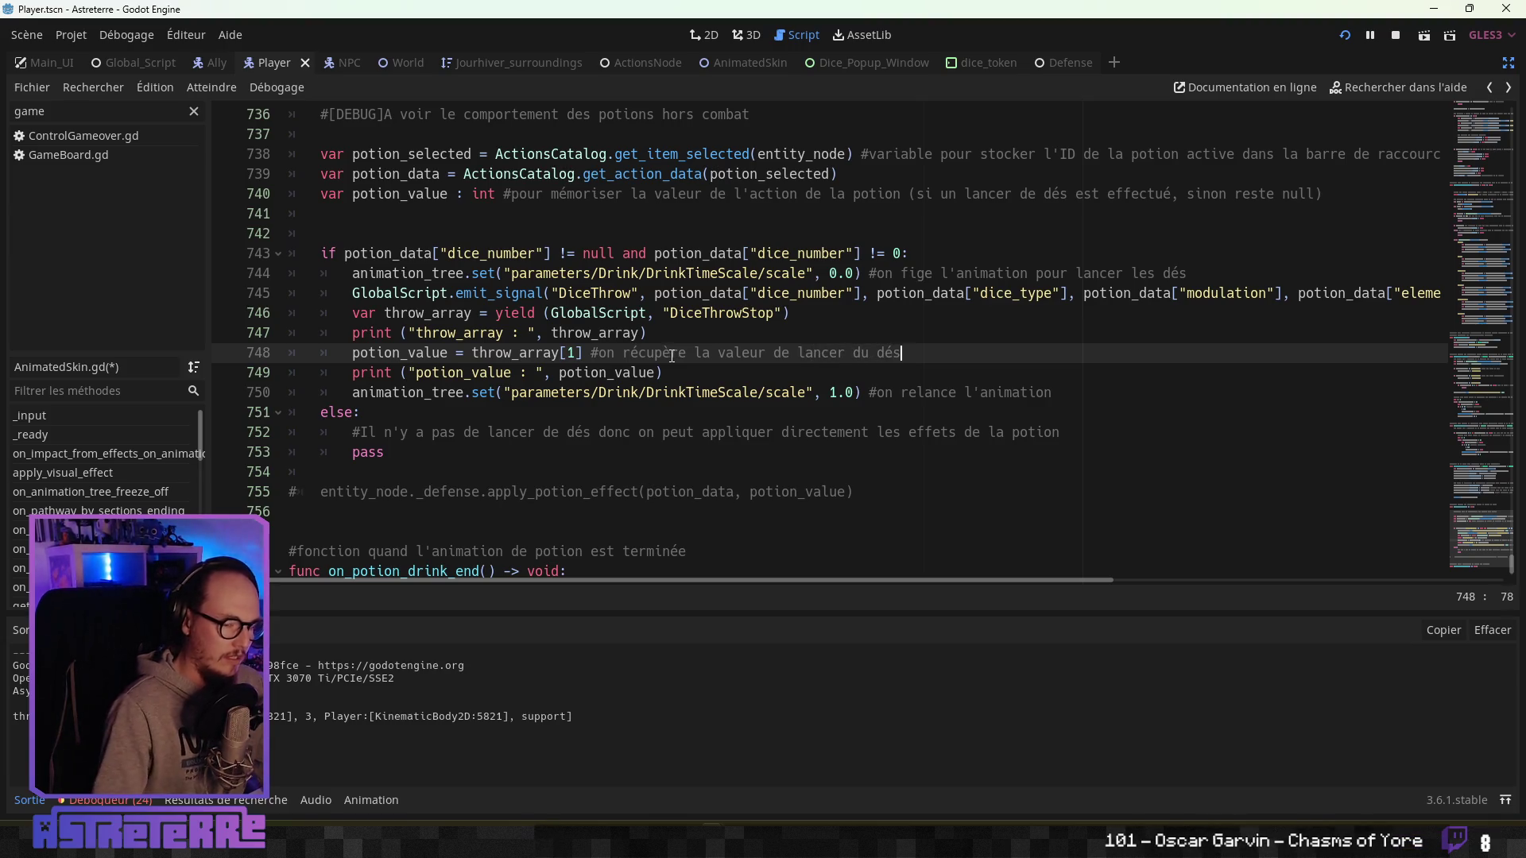
type("final ")
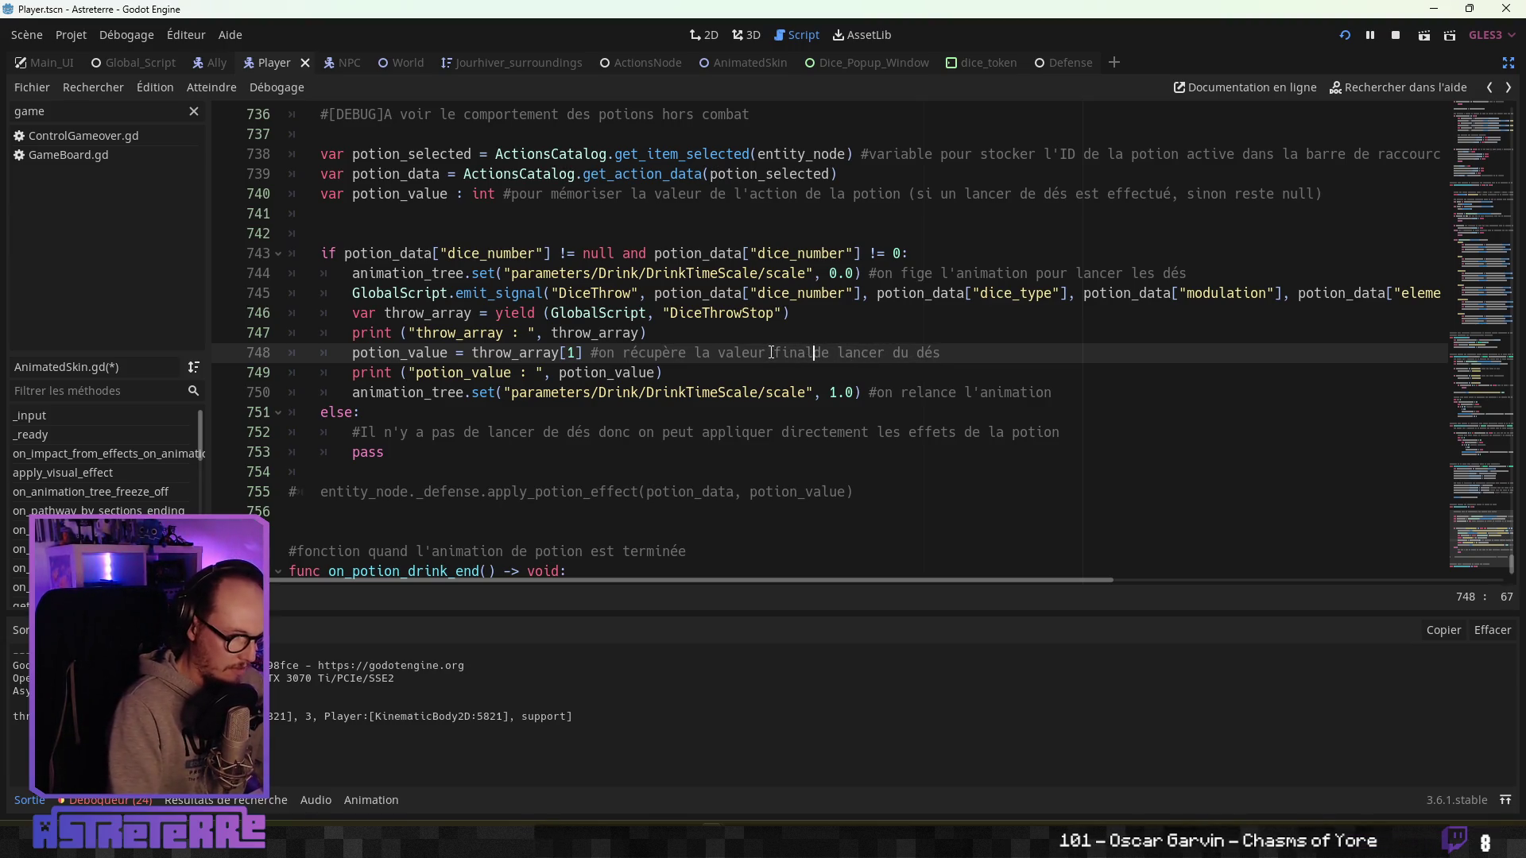
type("u")
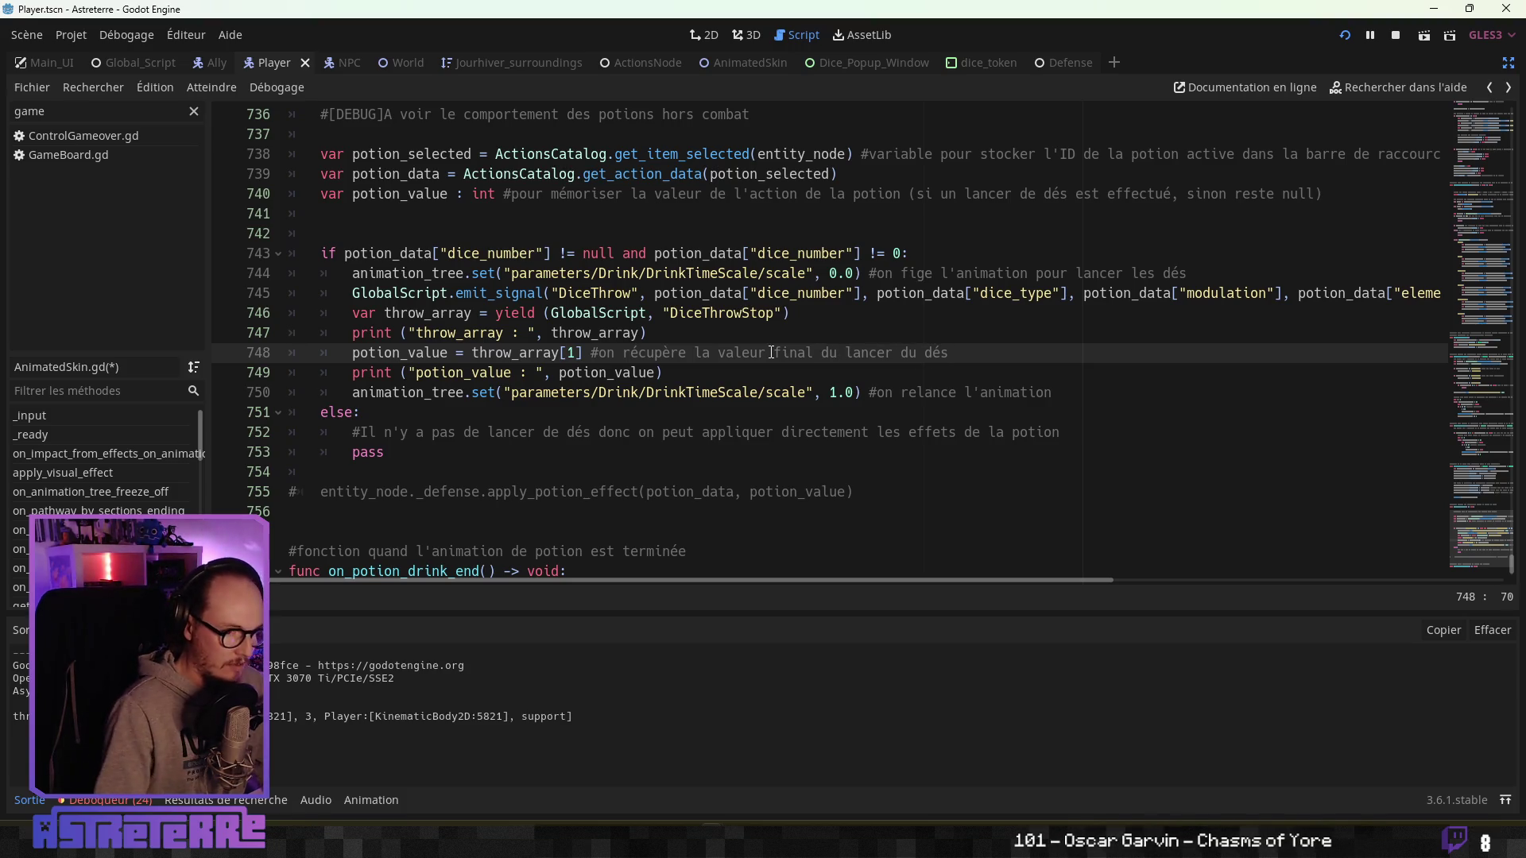
left_click(950, 354)
key("BackSpace")
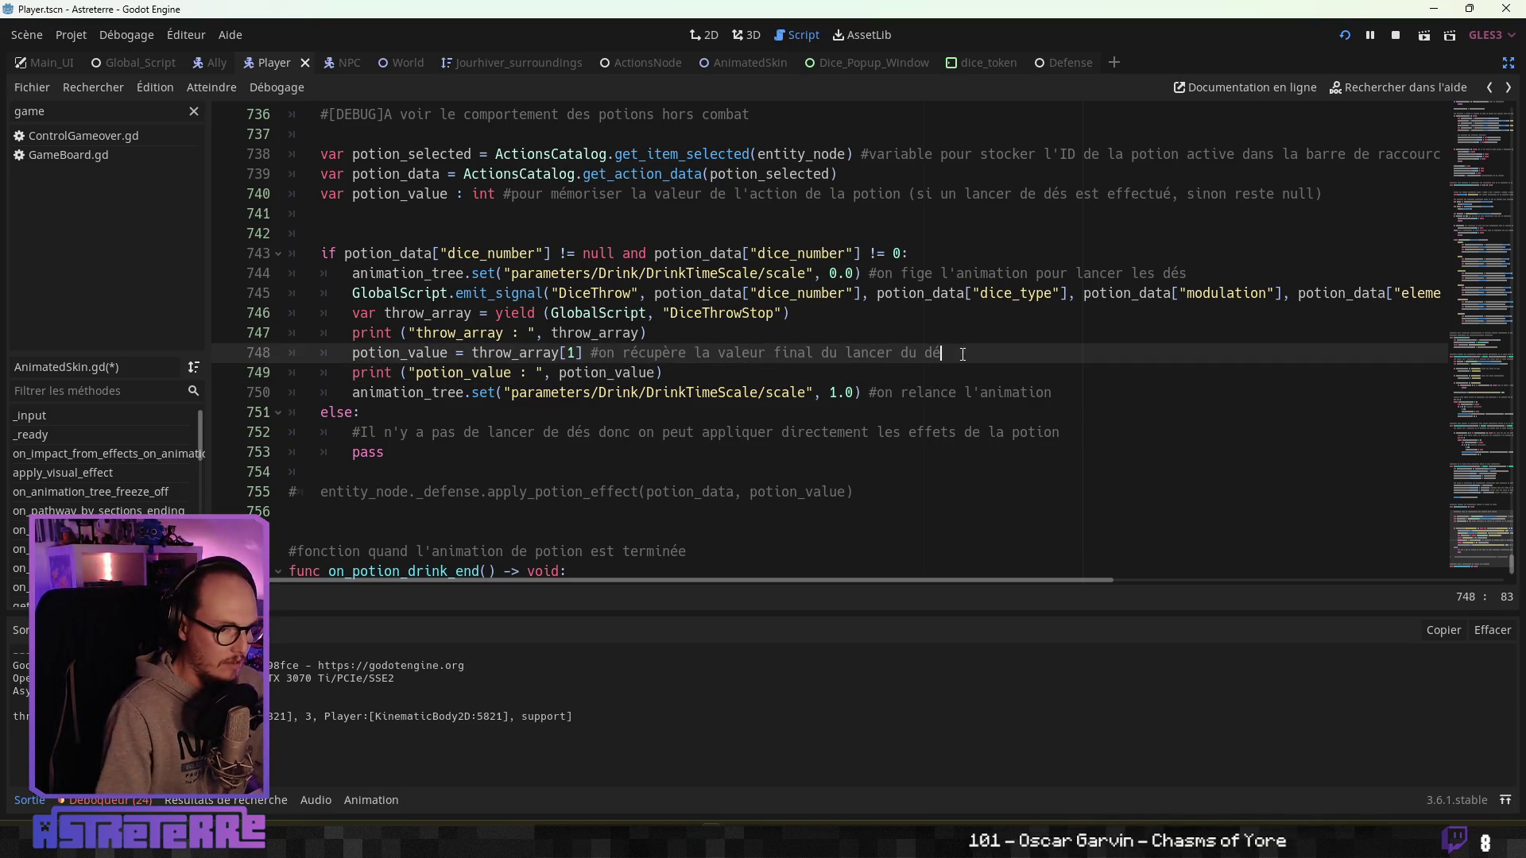
Delete the throw_array print line, leaving the commented apply_potion_effect call next.
left_click(661, 370)
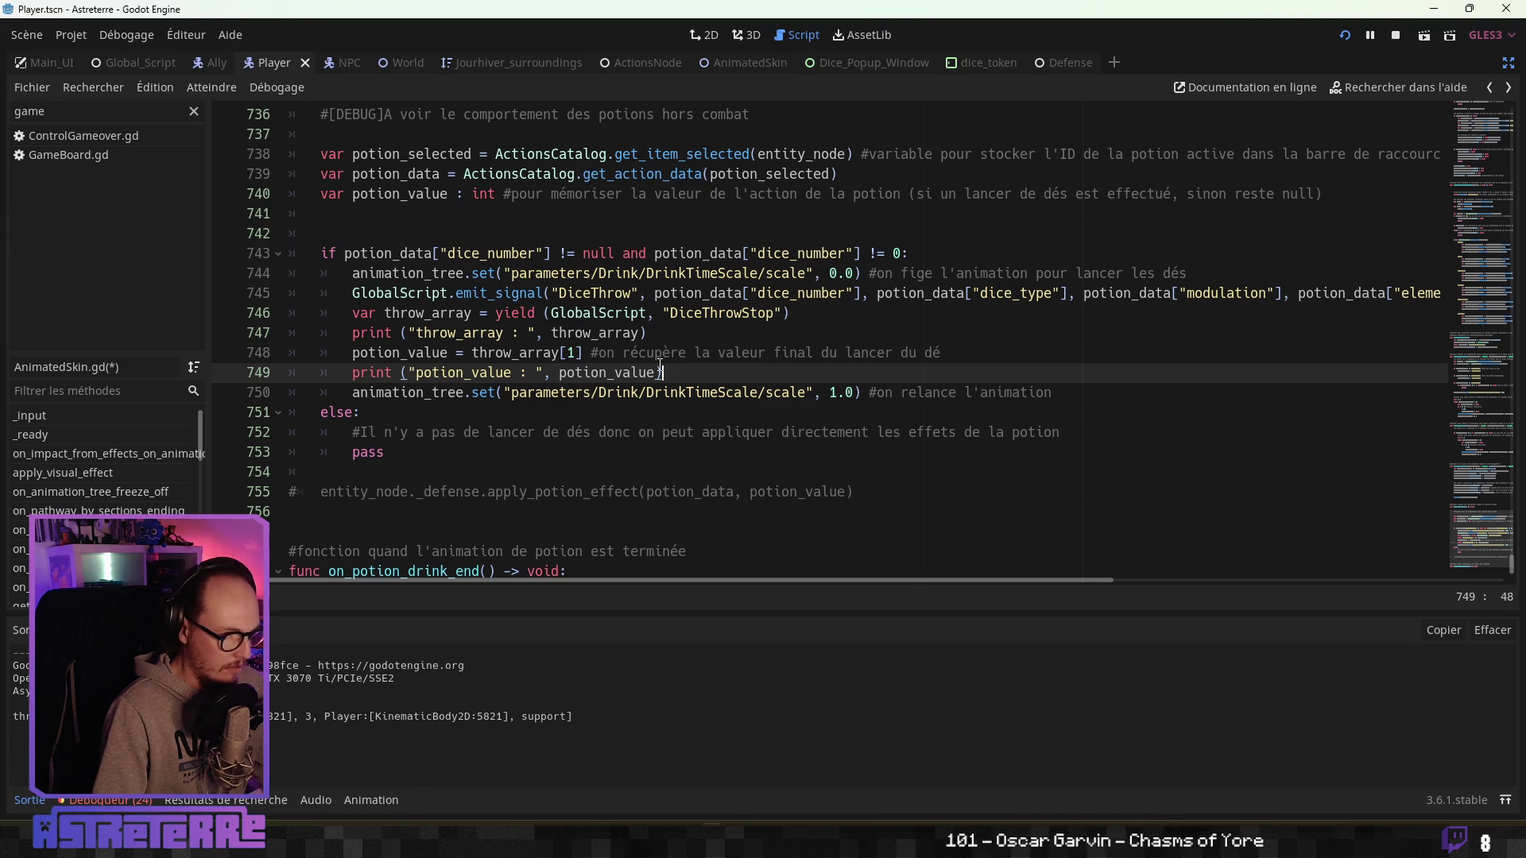
left_click(714, 341)
left_click_drag(678, 335, 232, 331)
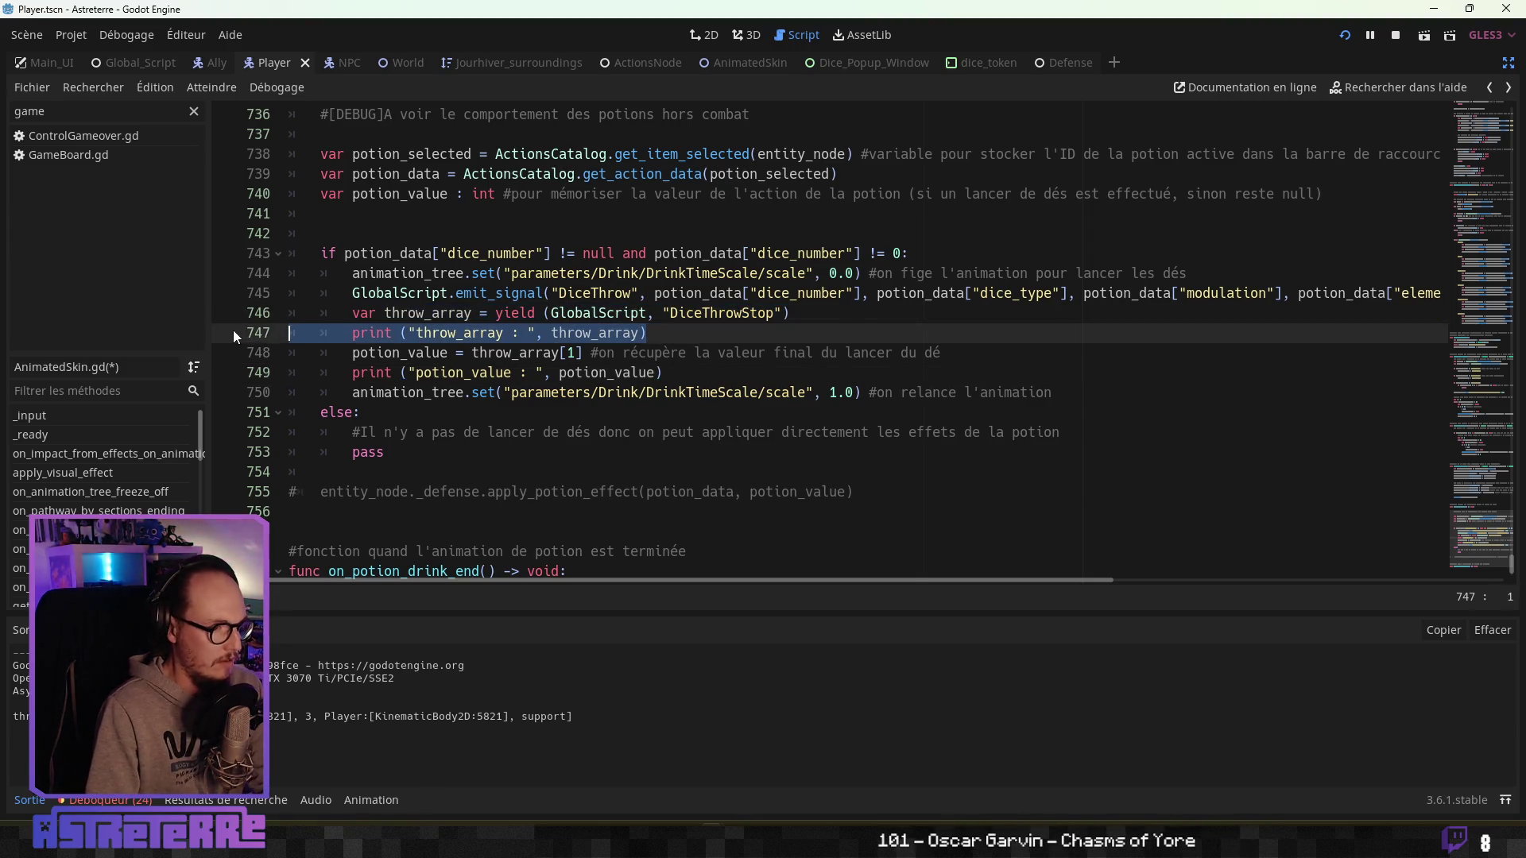
key("BackSpace")
left_click(654, 382)
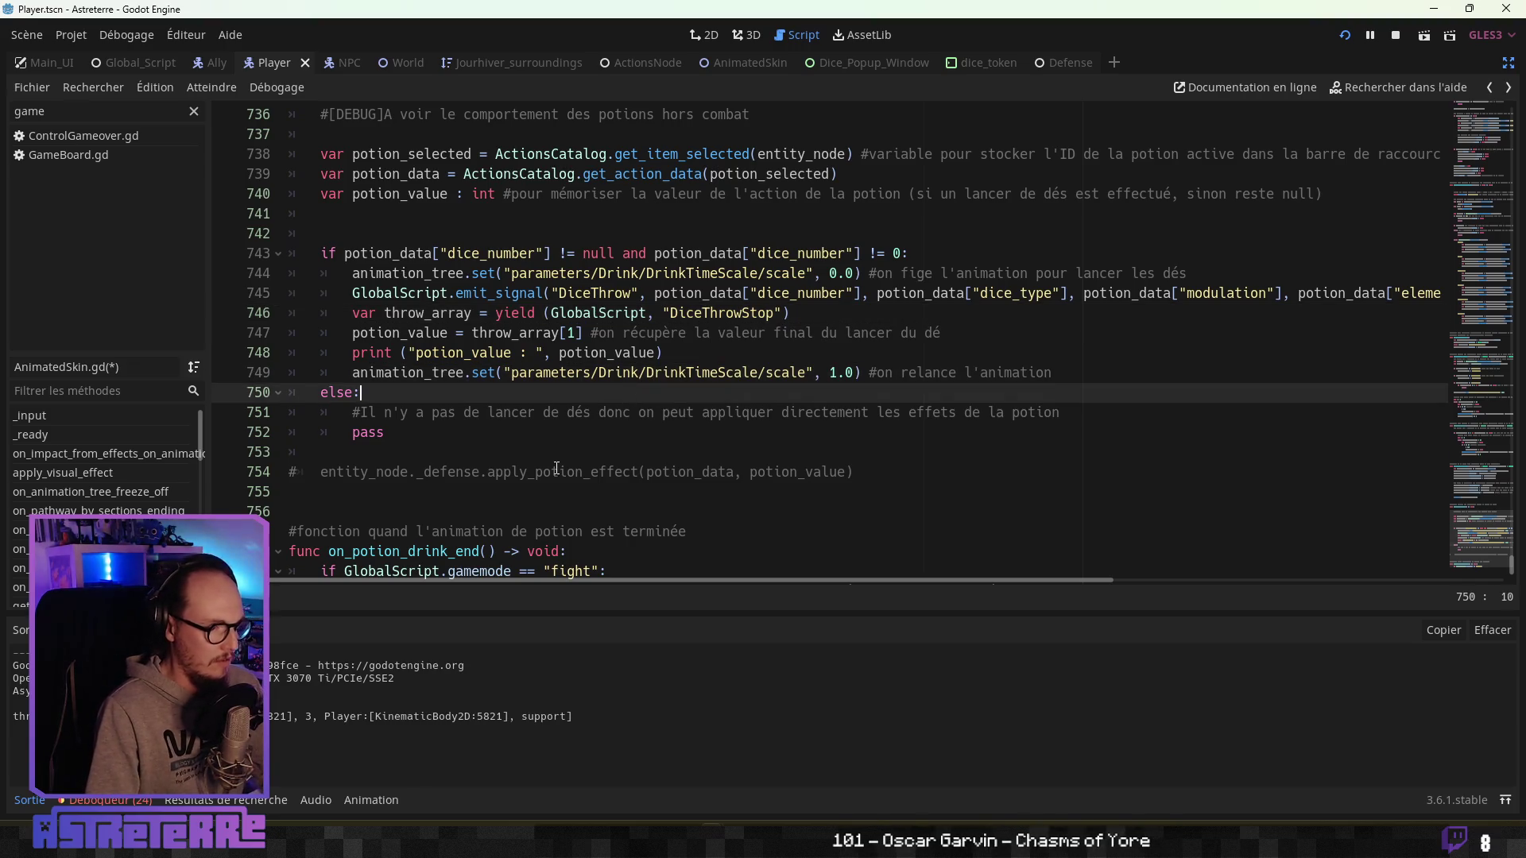
left_click(590, 473)
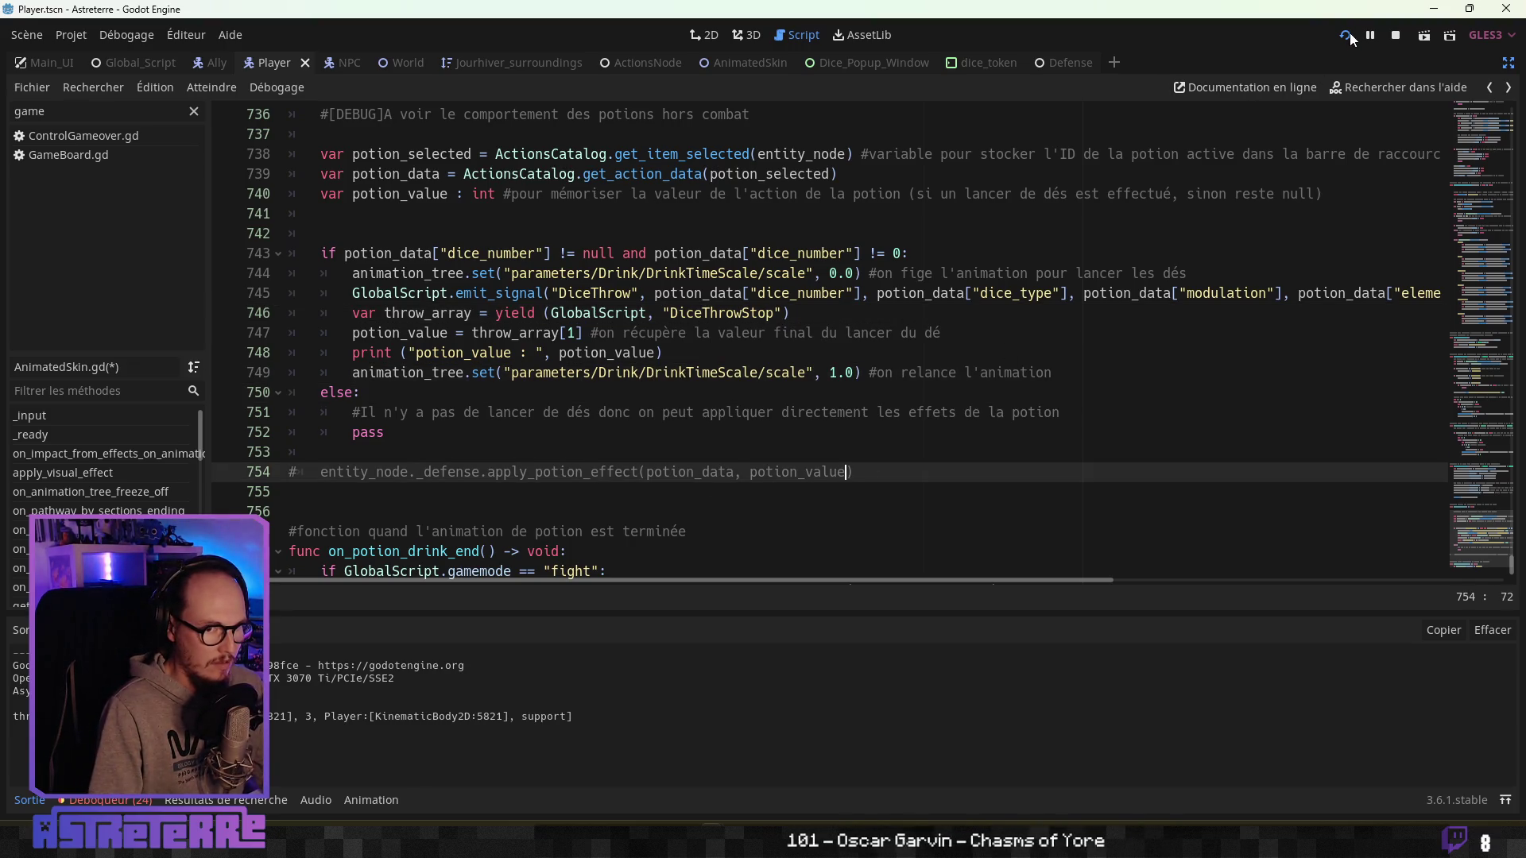
Save and run the game maximized, drink the potion for a 1d6 roll of 2, then minimize it.
key("F5")
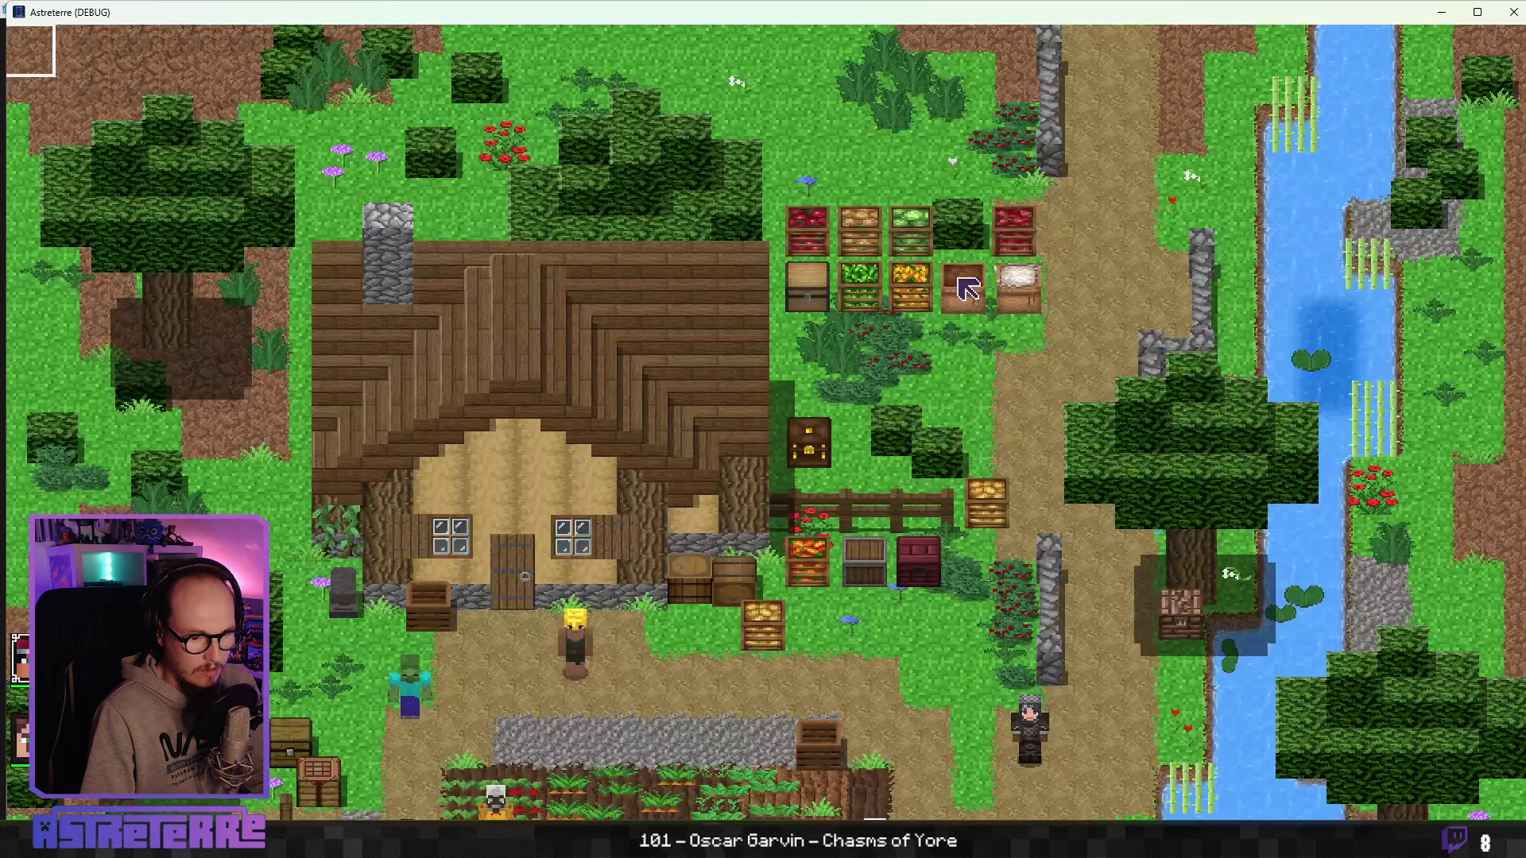
key("s")
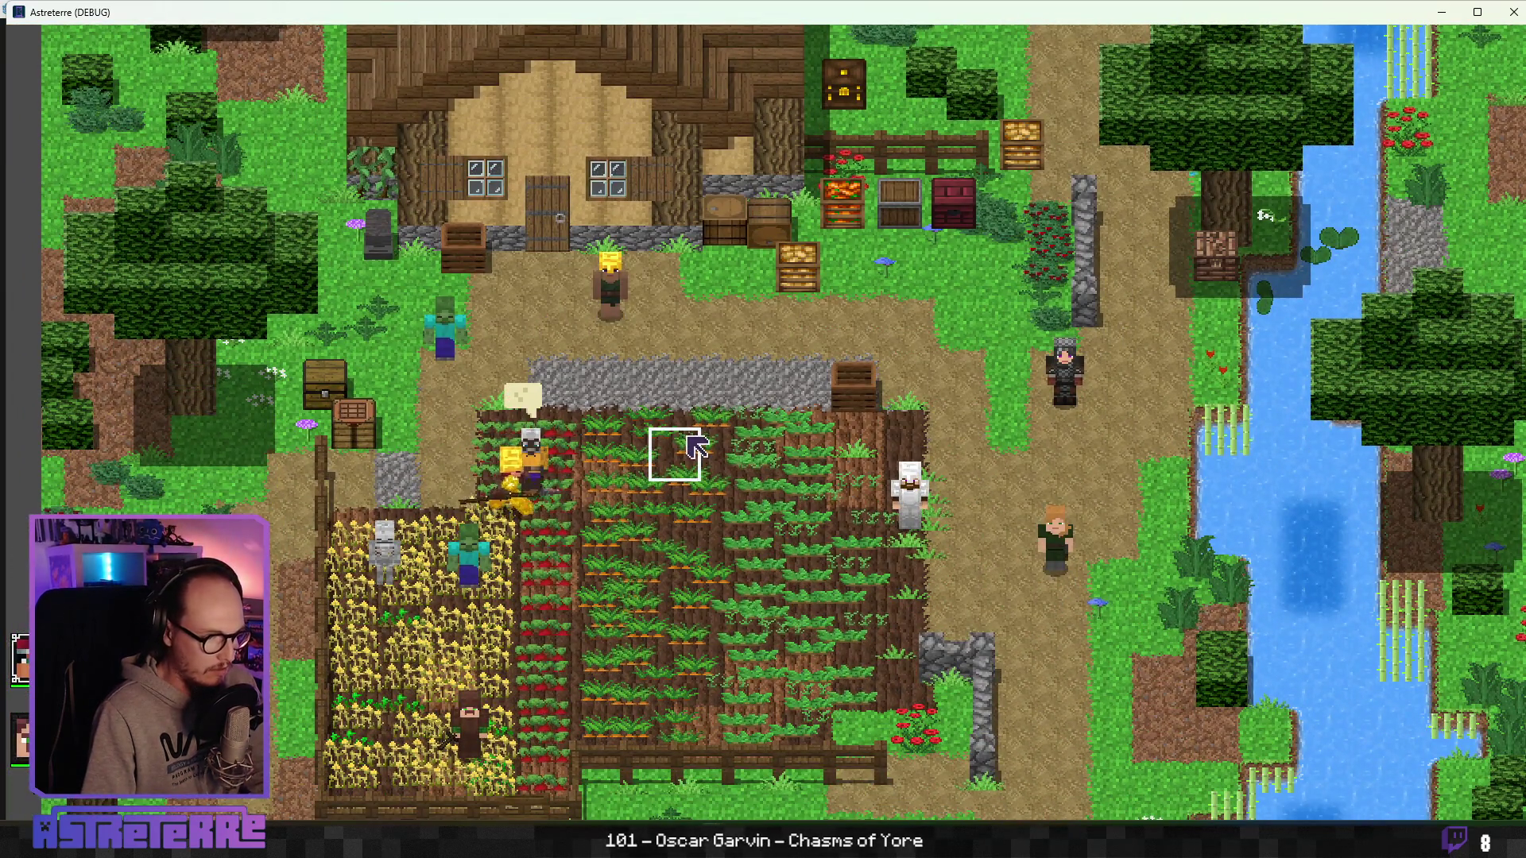
double_click(725, 12)
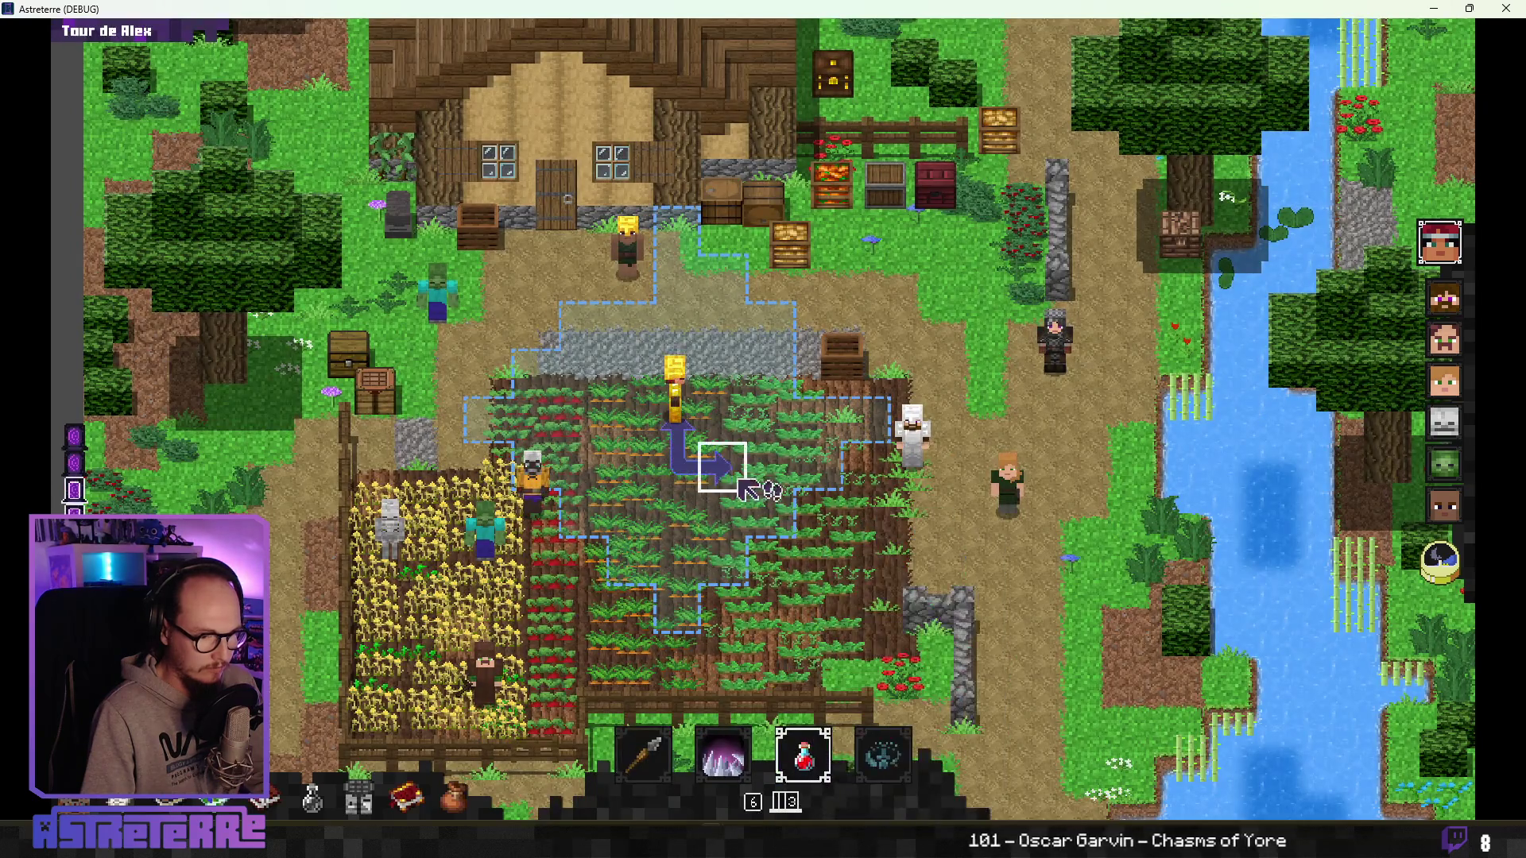
left_click(683, 418)
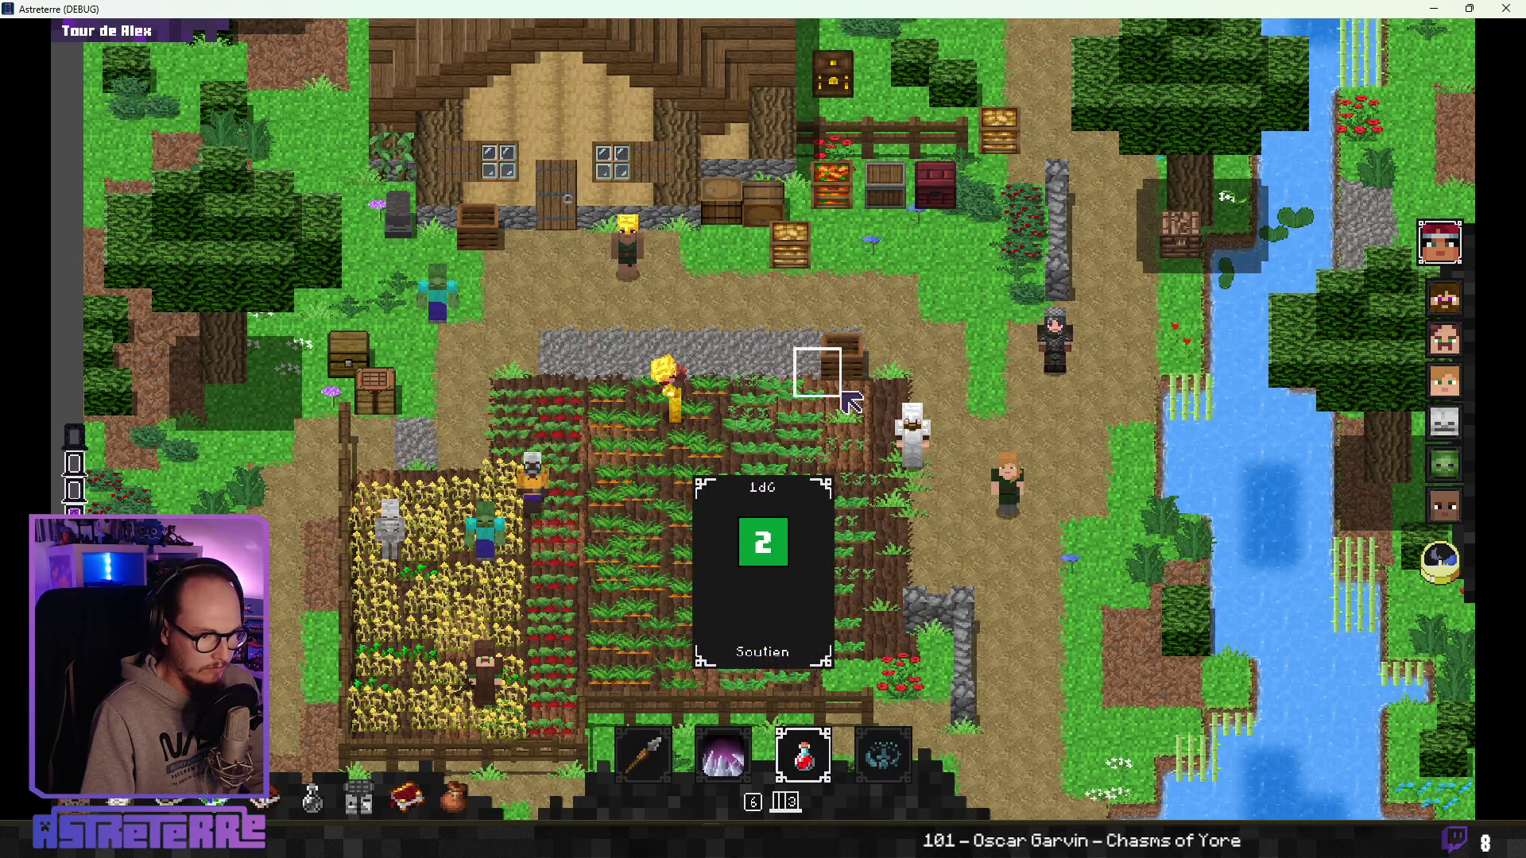
left_click(1433, 9)
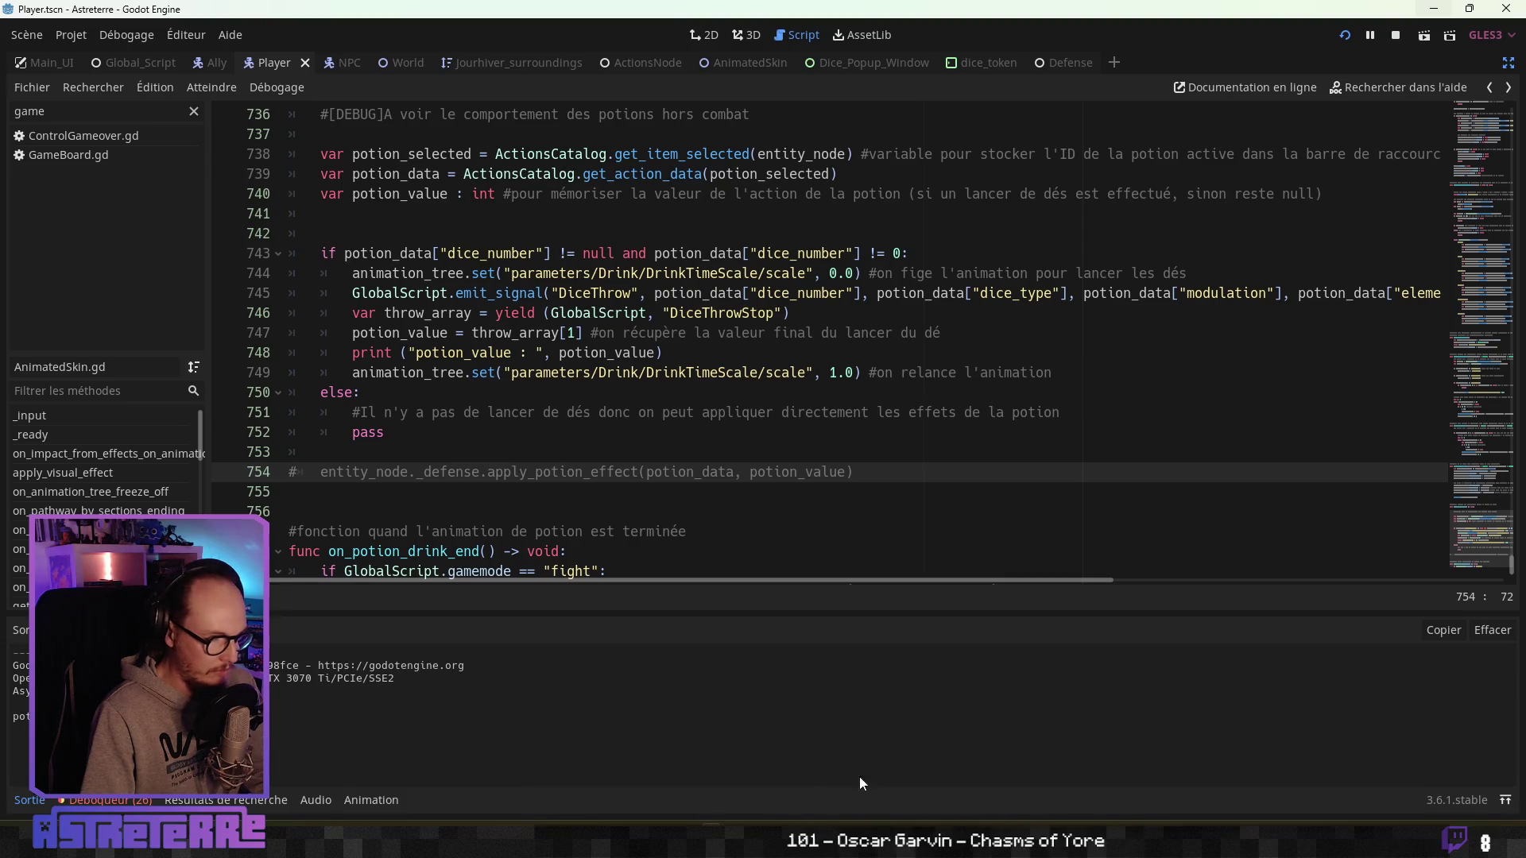
Delete the potion_value debug print, uncomment the apply_potion_effect call with Ctrl+K, and save.
left_click(525, 391)
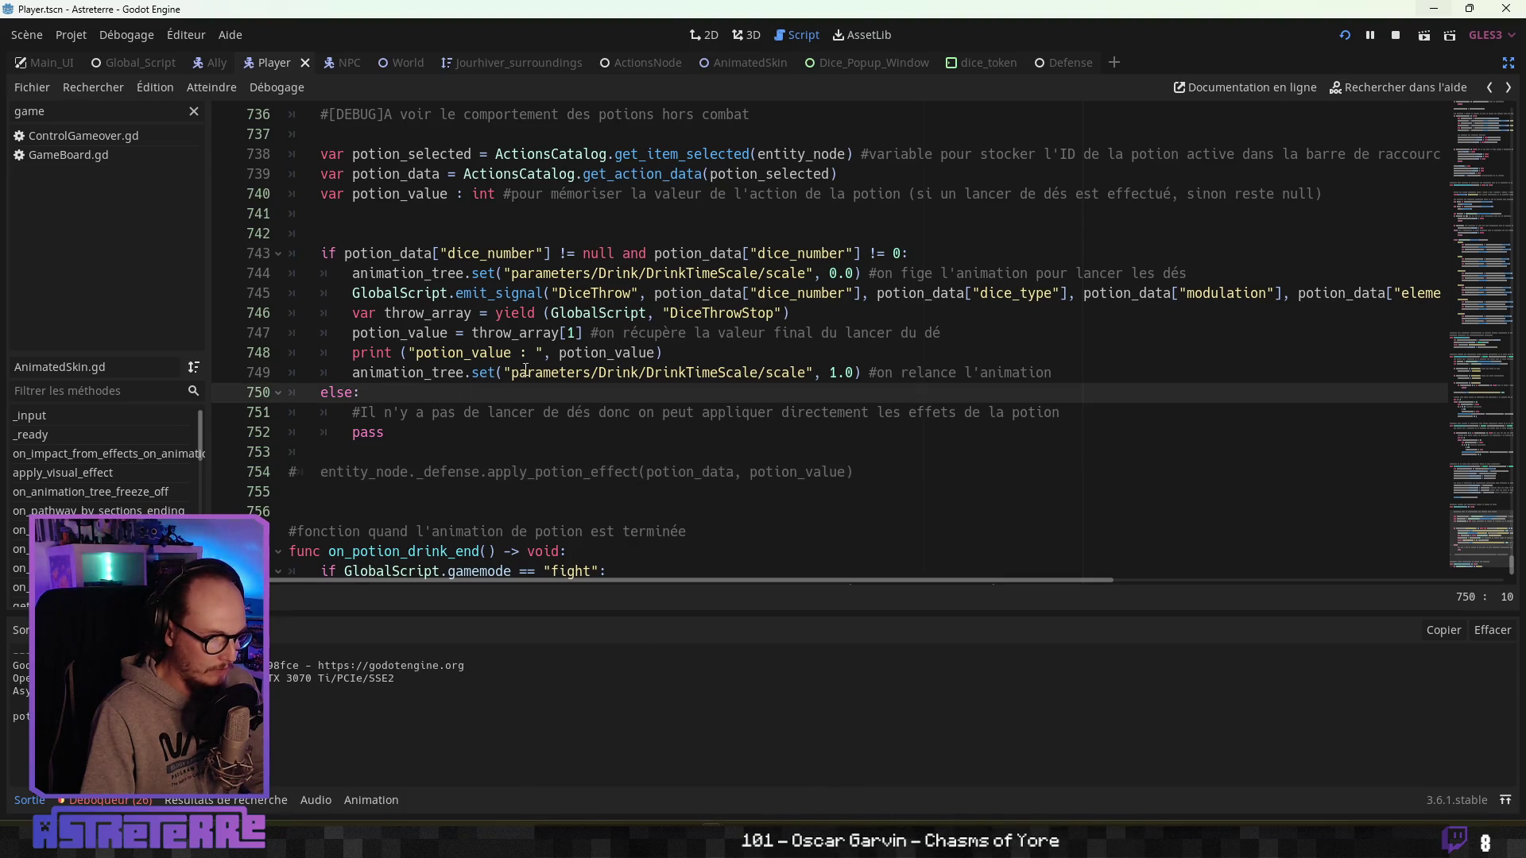
left_click_drag(664, 352, 225, 344)
key("BackSpace")
key("BackSpace")
left_click(495, 373)
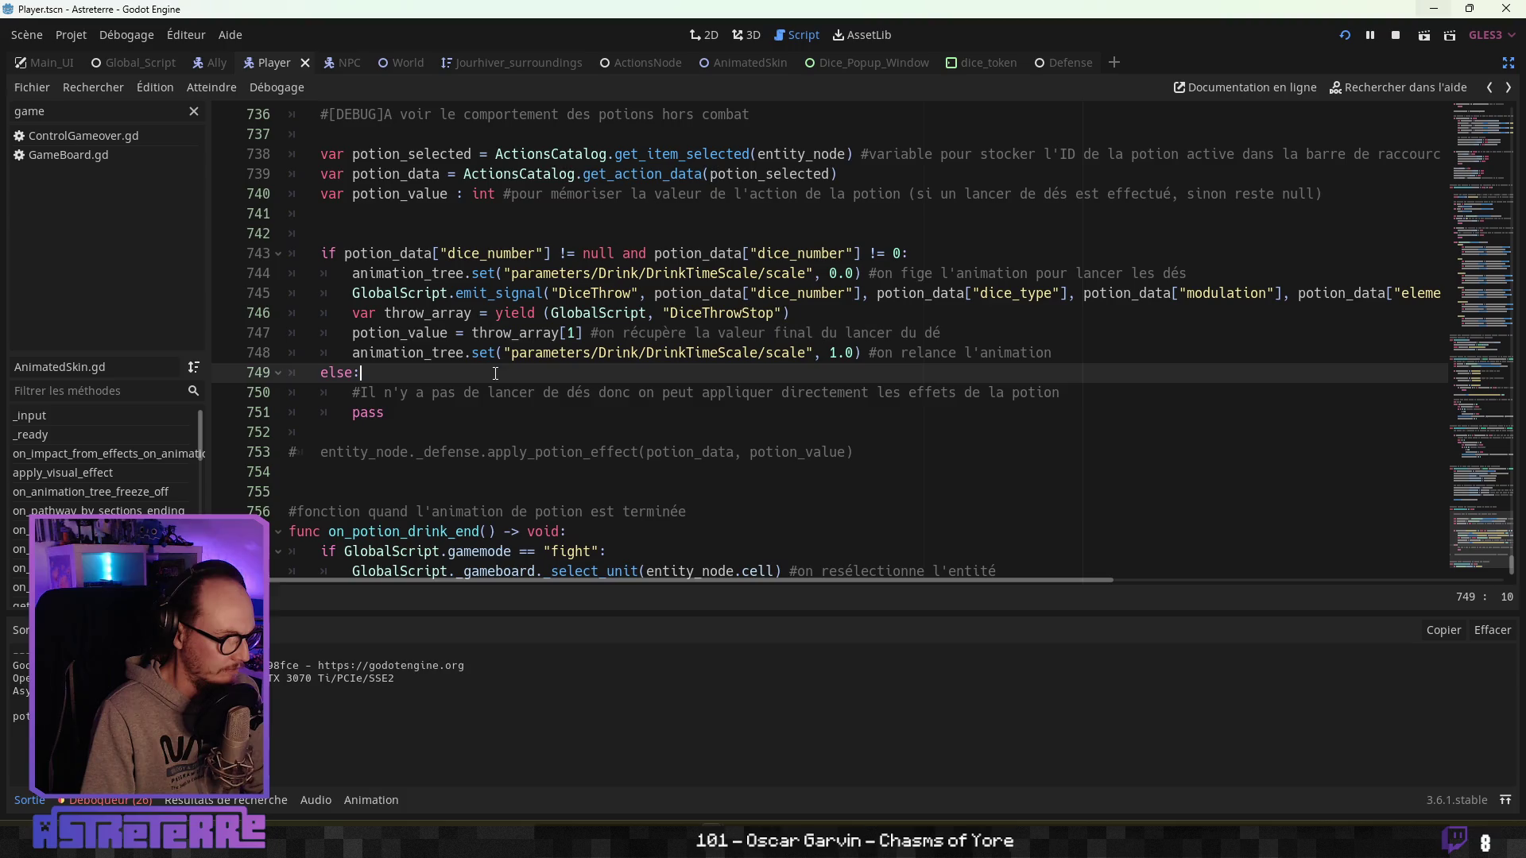
left_click(440, 432)
left_click(439, 453)
key("ctrl+k")
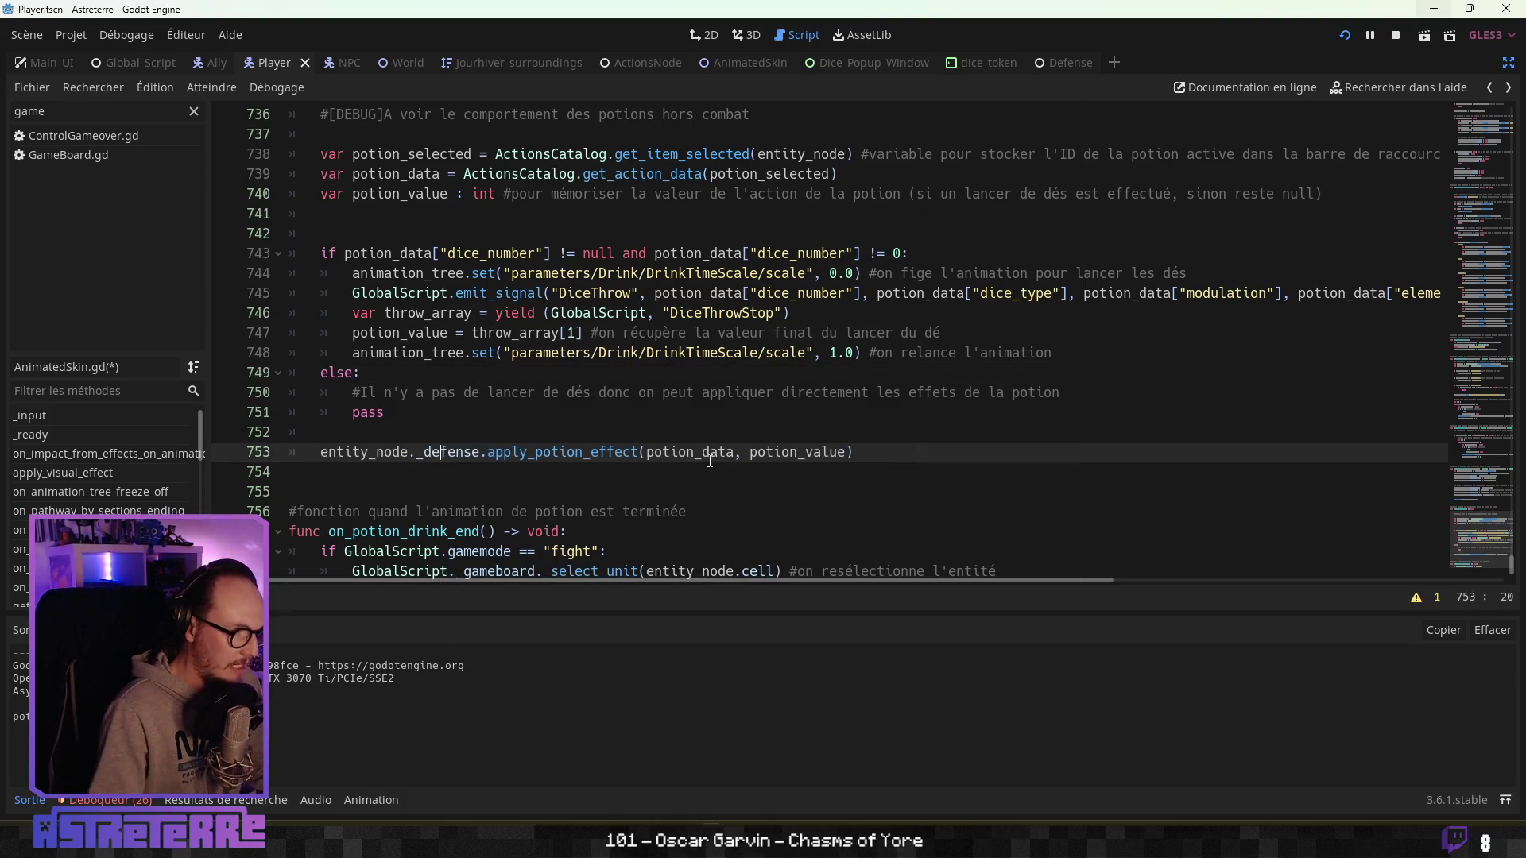
left_click(873, 457)
key("ctrl+s")
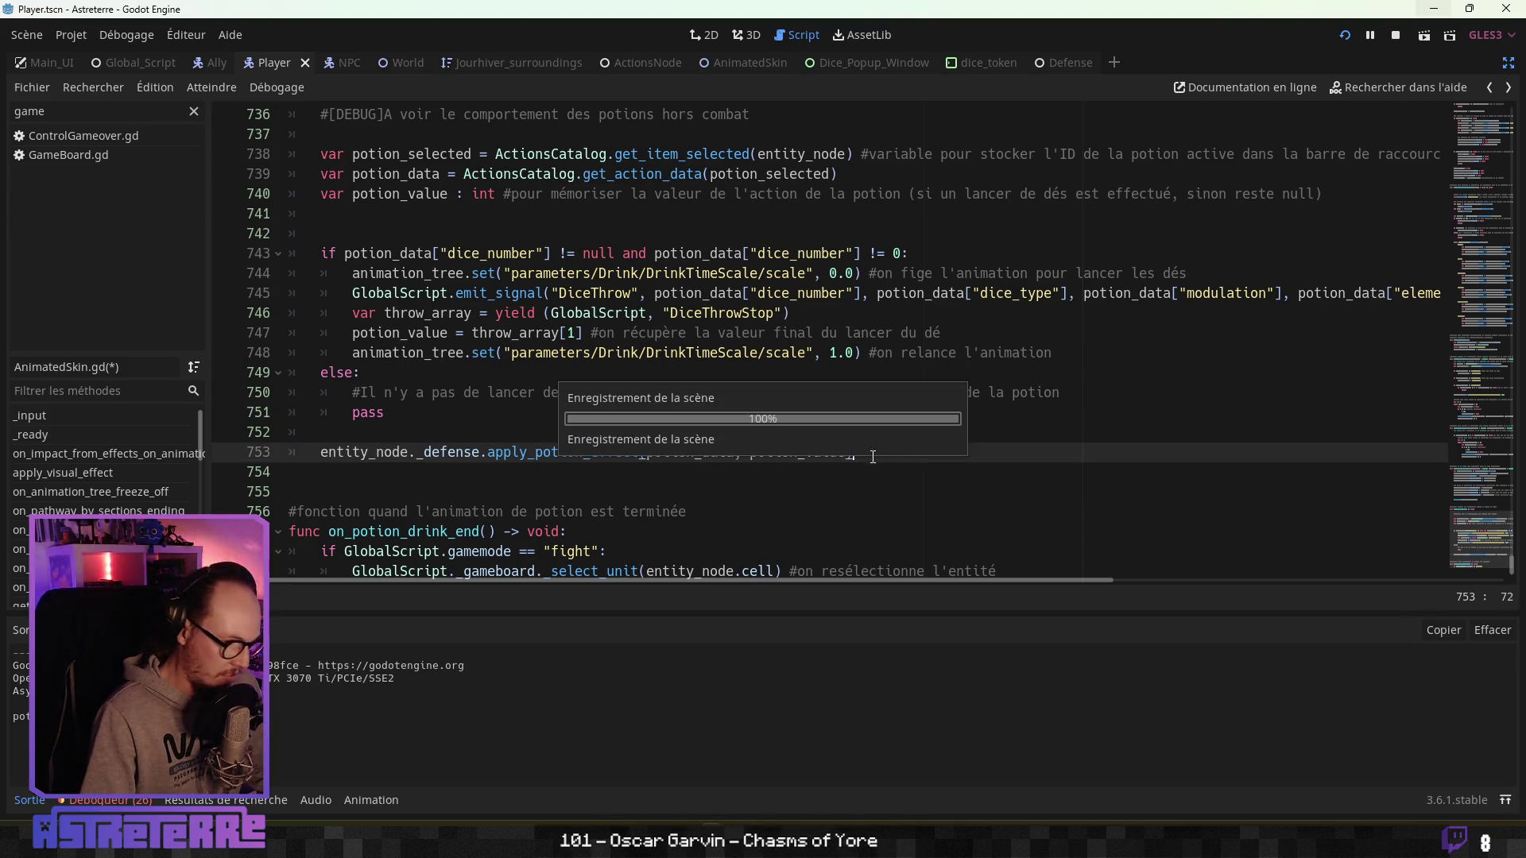
Check the uses of potion_value and the _defense node reference, then save again.
left_click(604, 374)
left_click(561, 420)
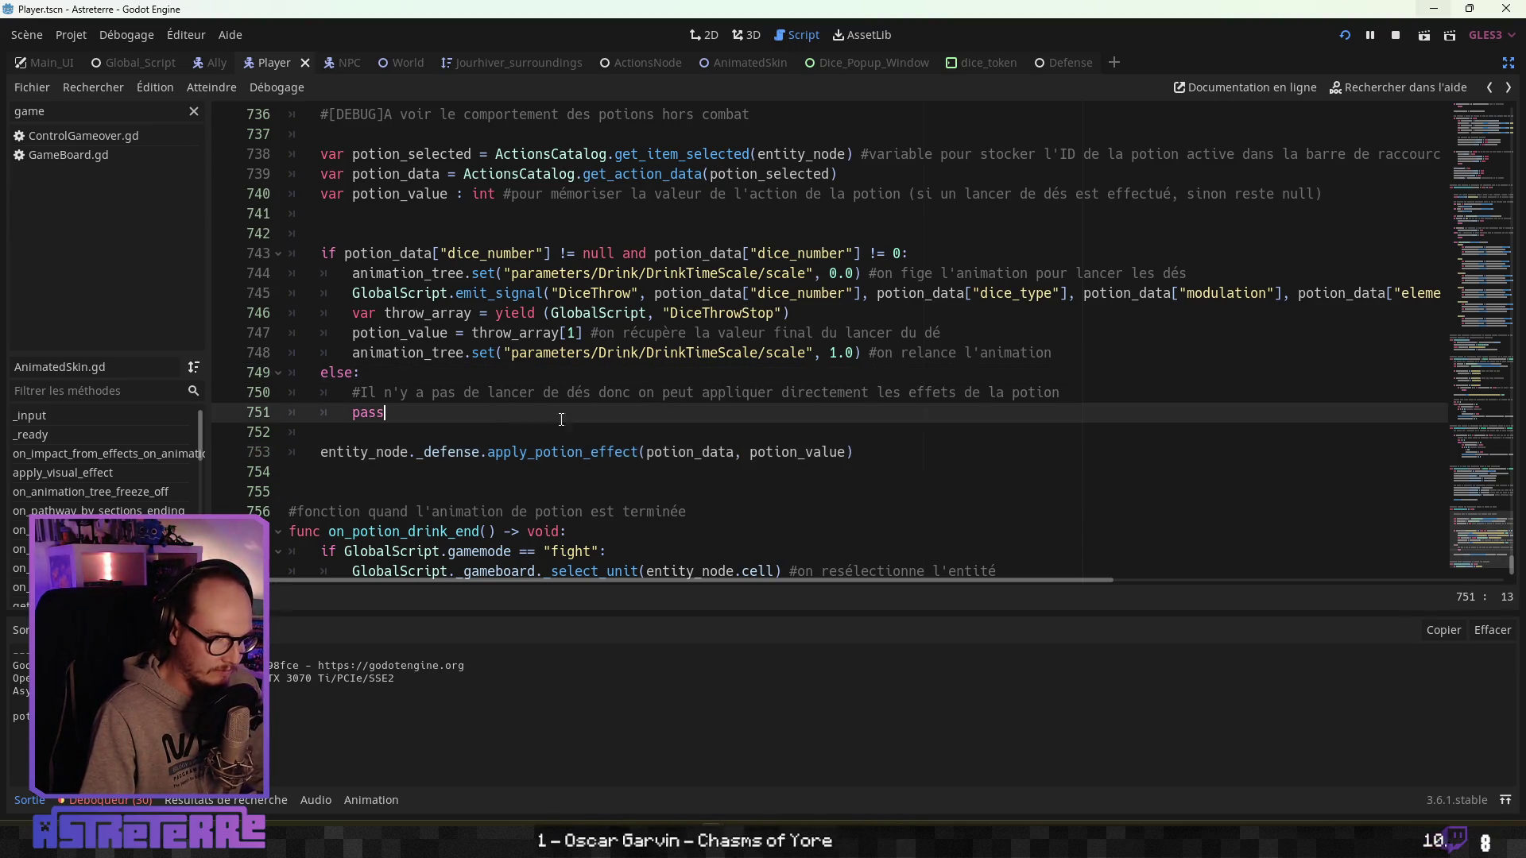
scroll(561, 420, "up", 1)
left_click(479, 453)
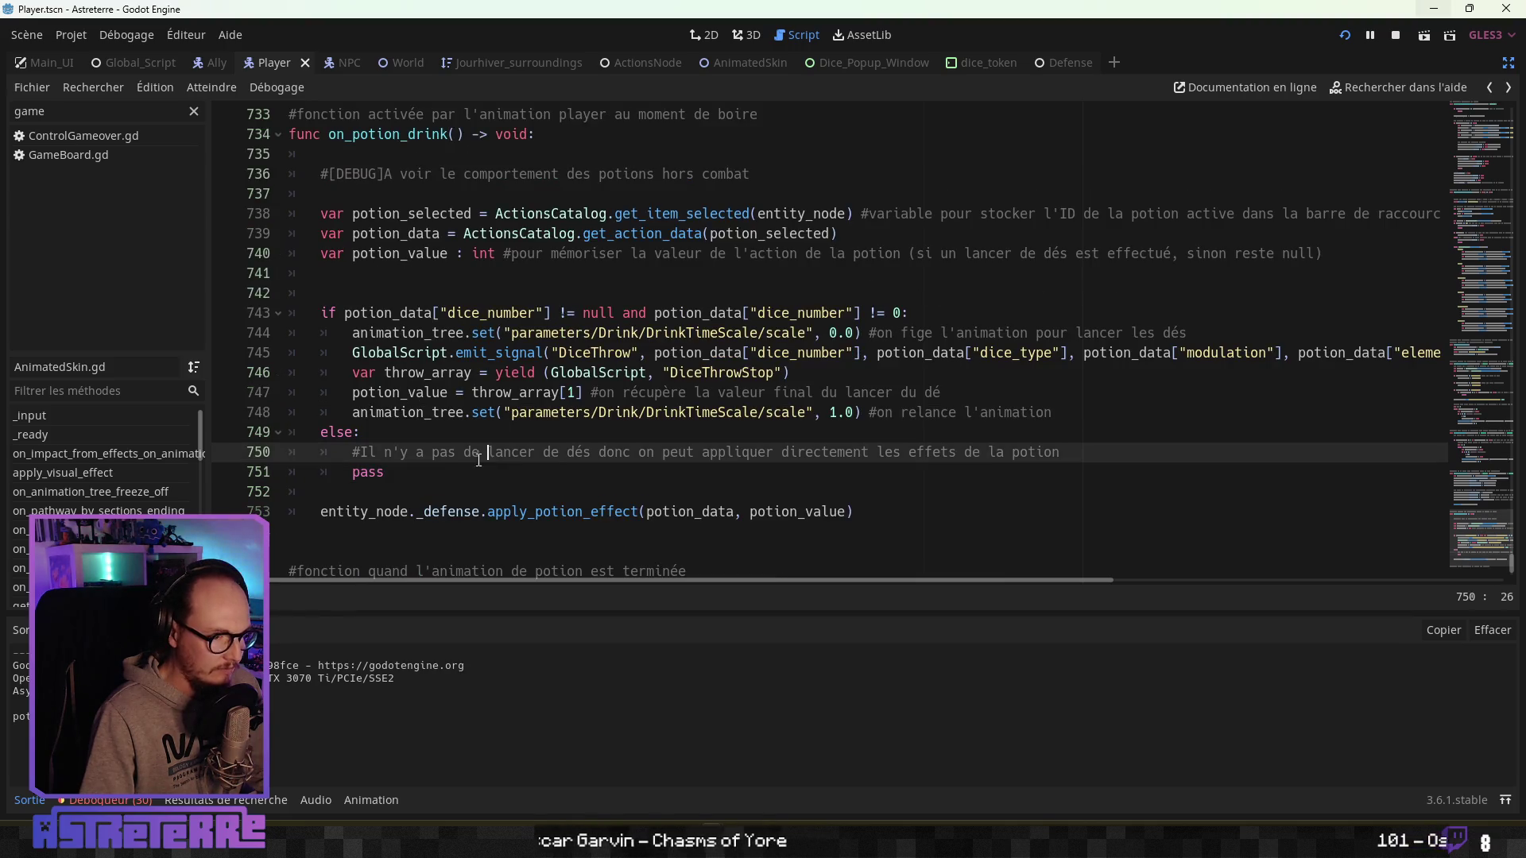
double_click(826, 512)
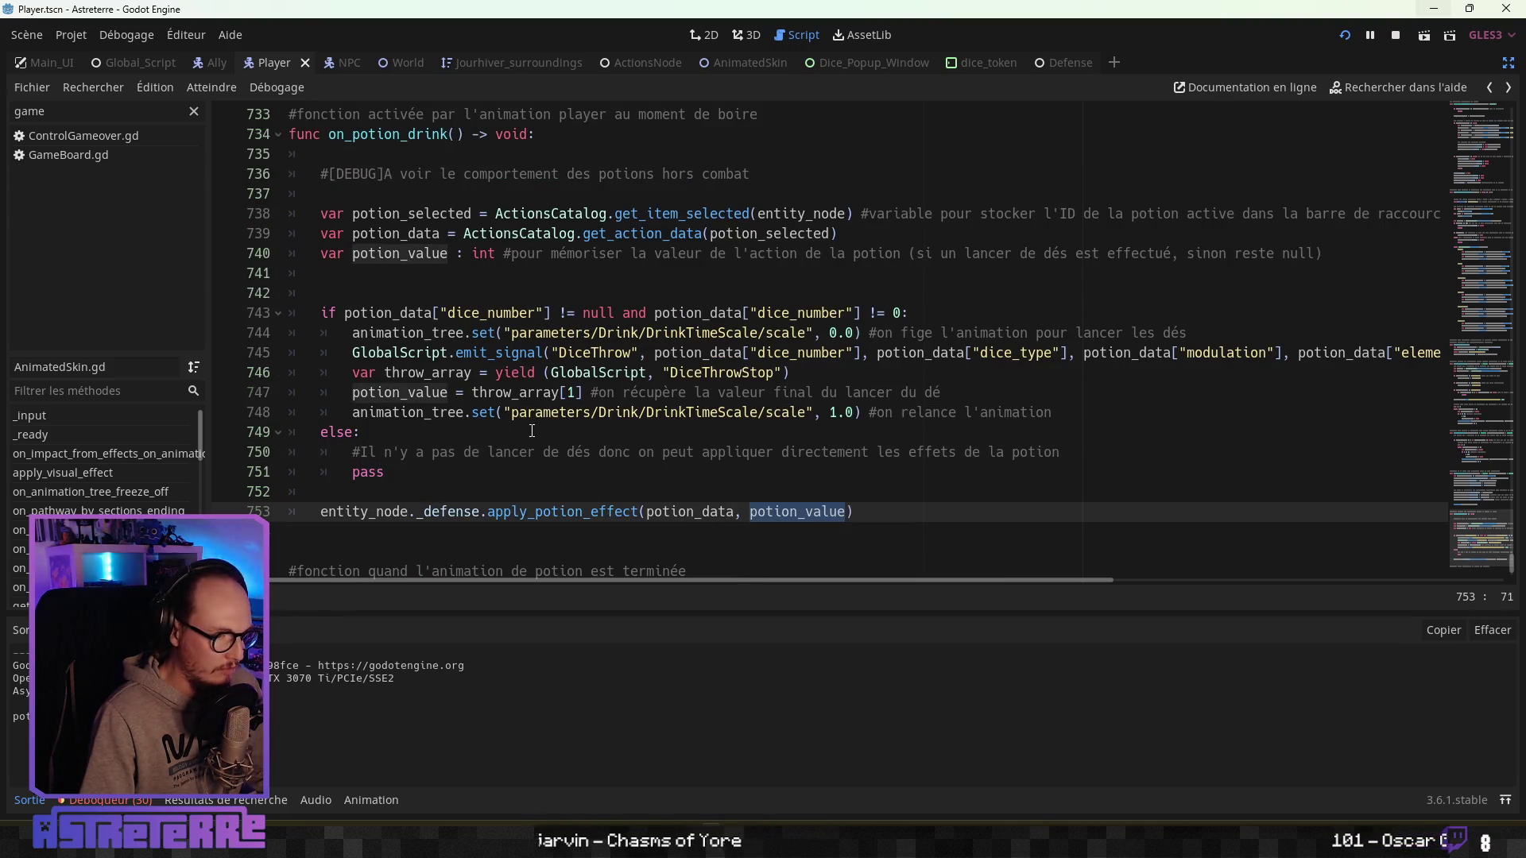
left_click(703, 392)
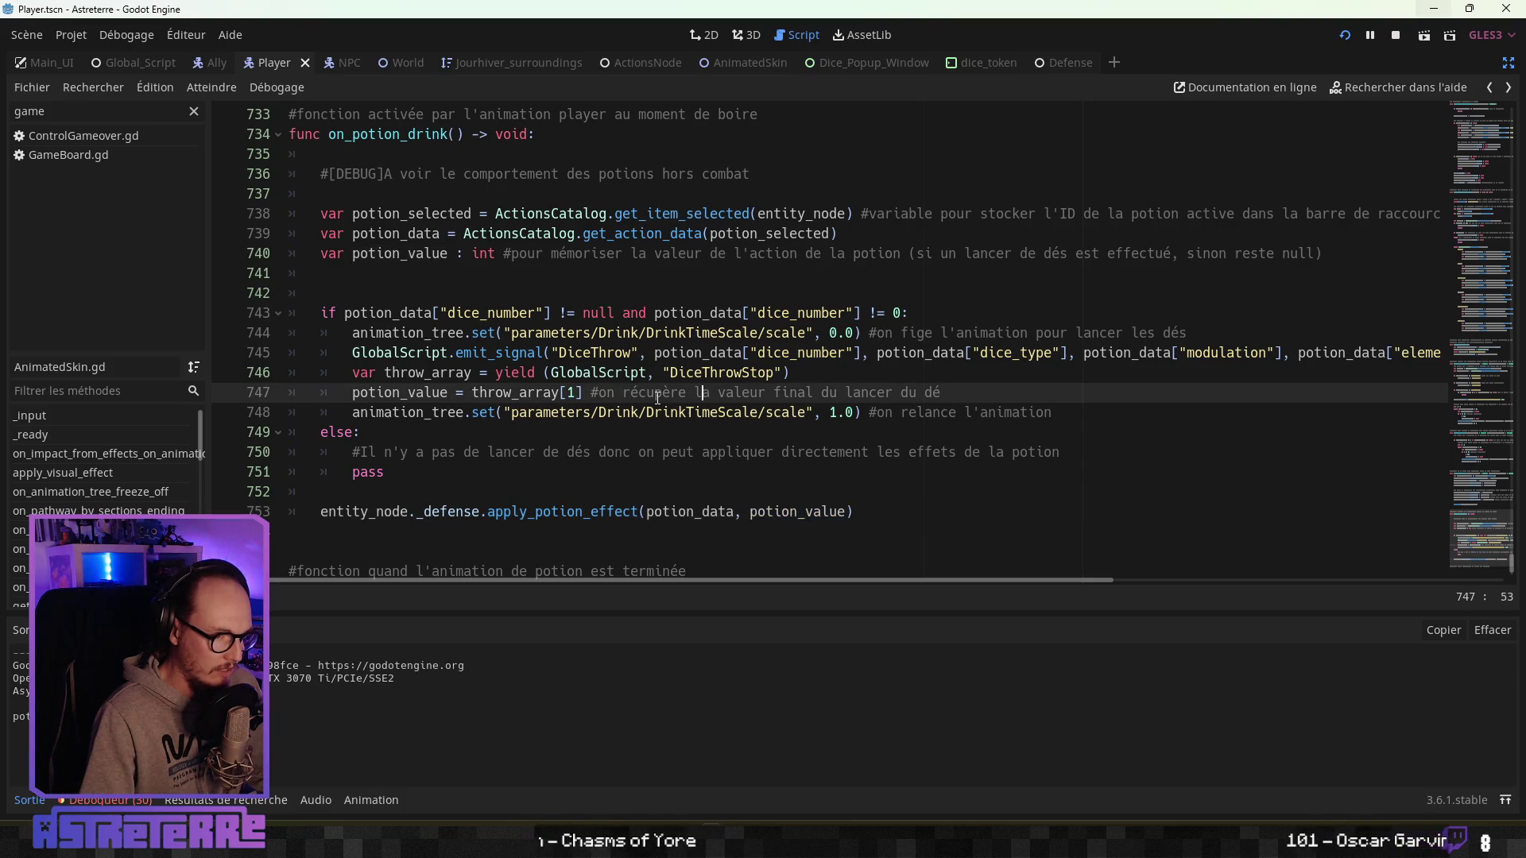
left_click(459, 433)
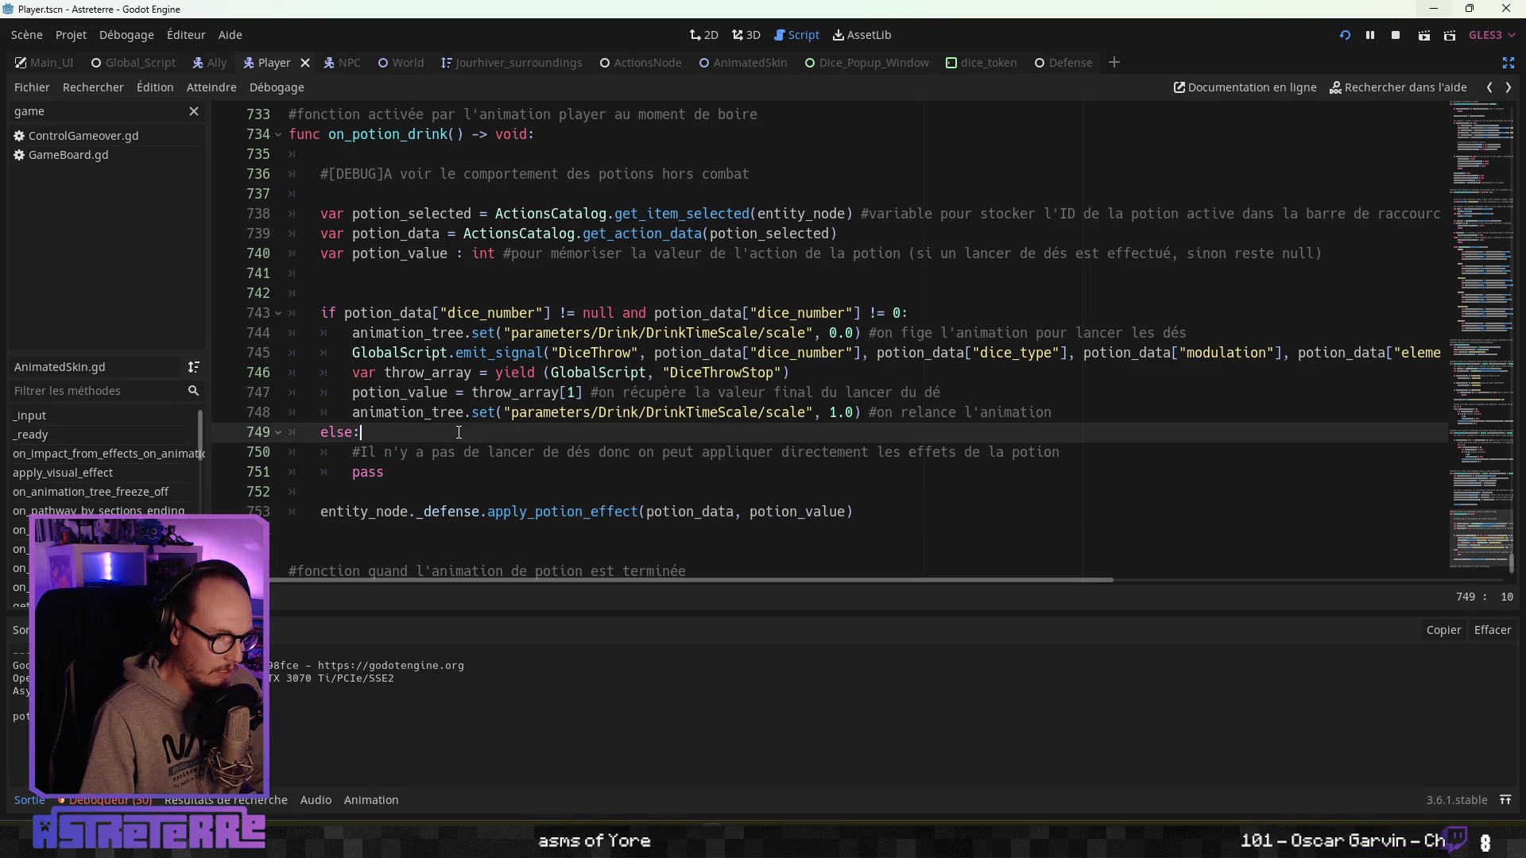
left_click(449, 453)
left_click(425, 473)
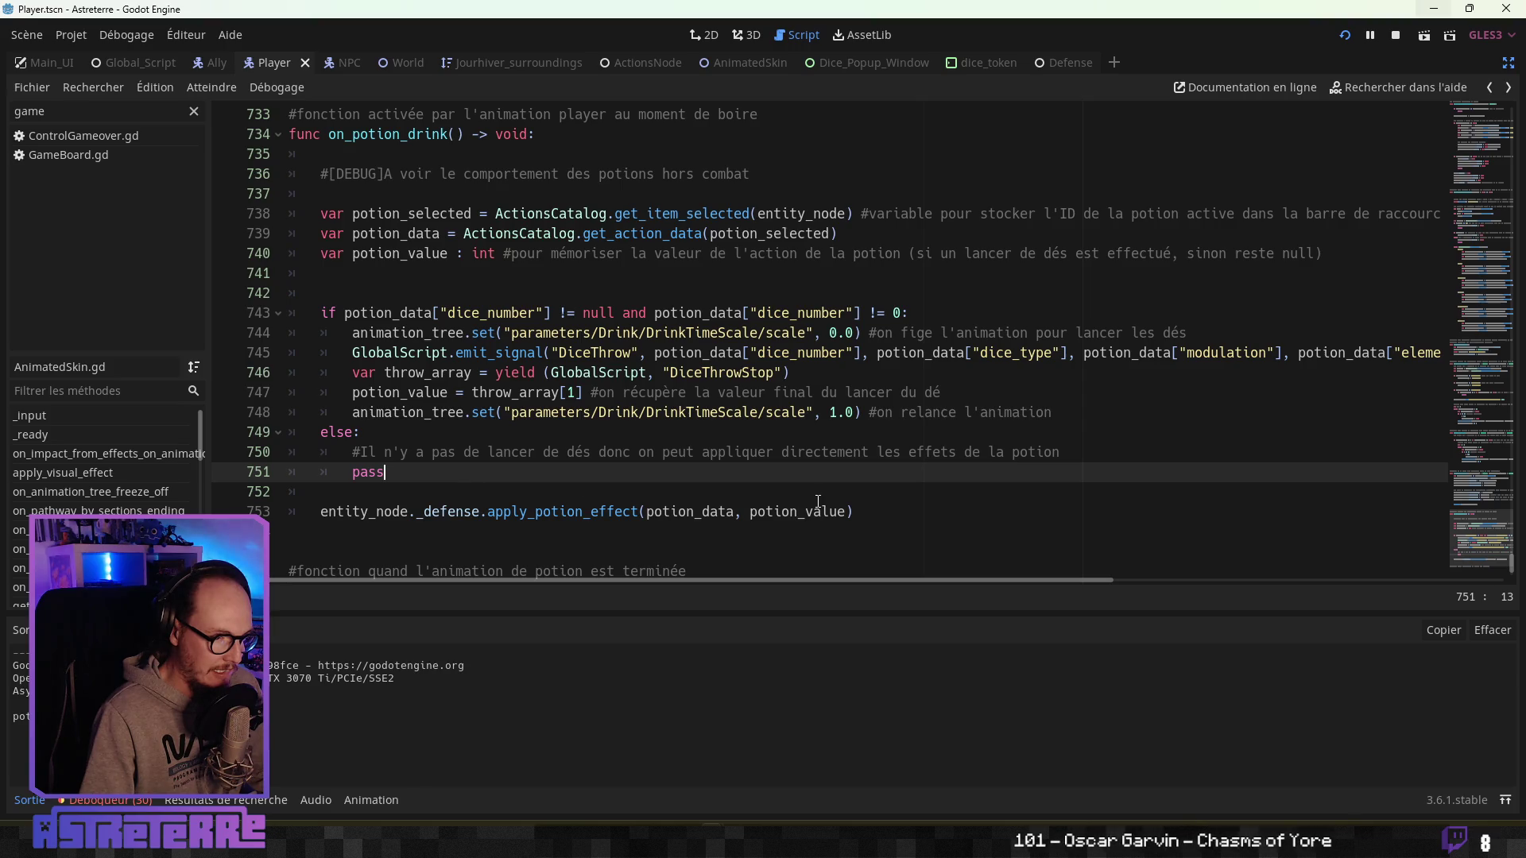
double_click(430, 511)
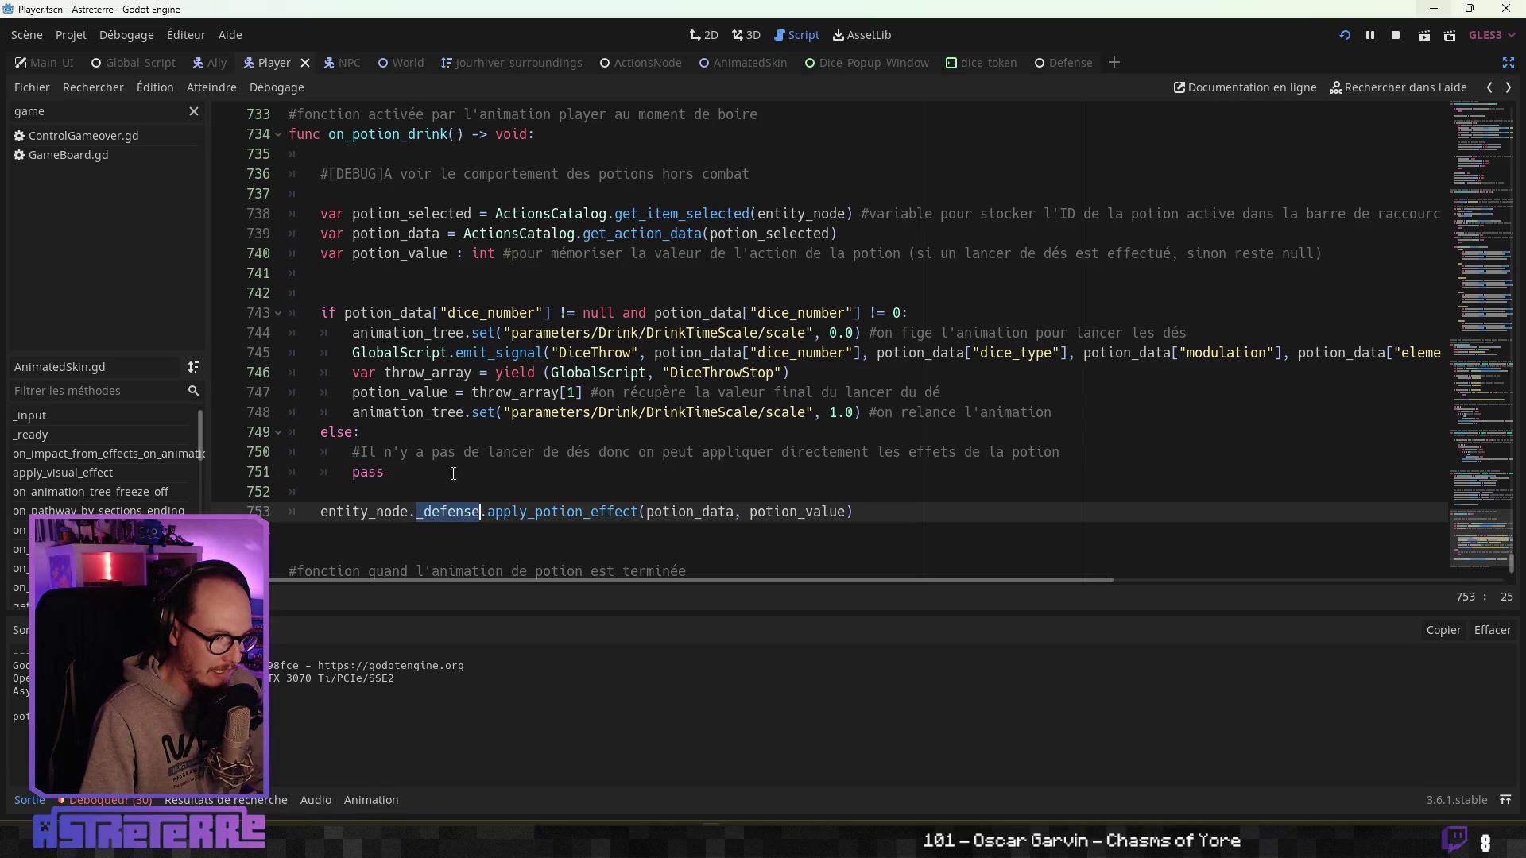
left_click(463, 447)
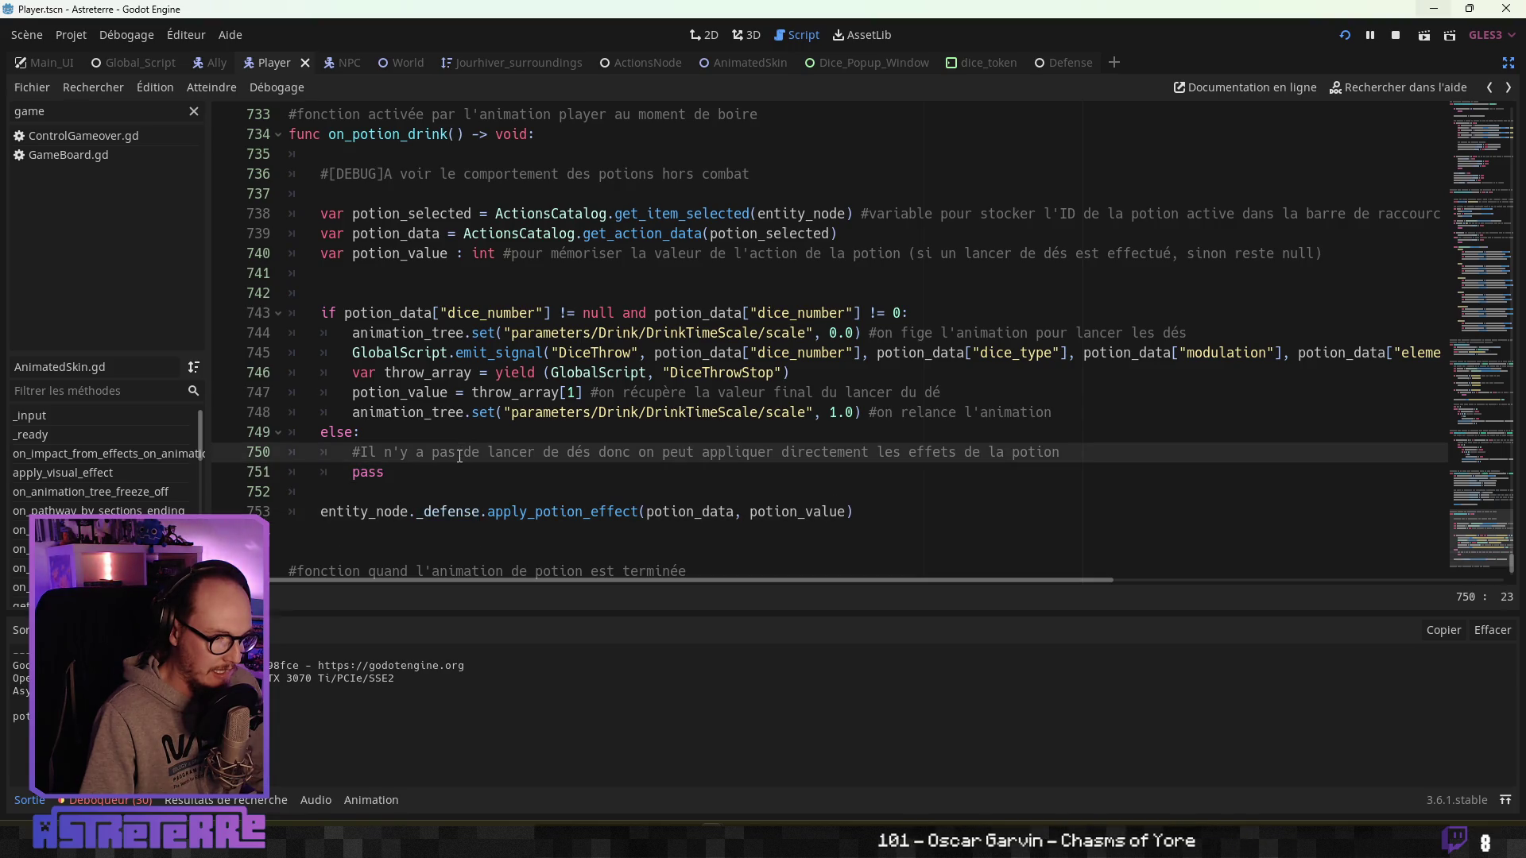
key("ctrl+s")
Review the on_potion_drink code around the else/pass block and animation restart line.
left_click(408, 414)
scroll(407, 414, "up", 1)
scroll(429, 429, "down", 2)
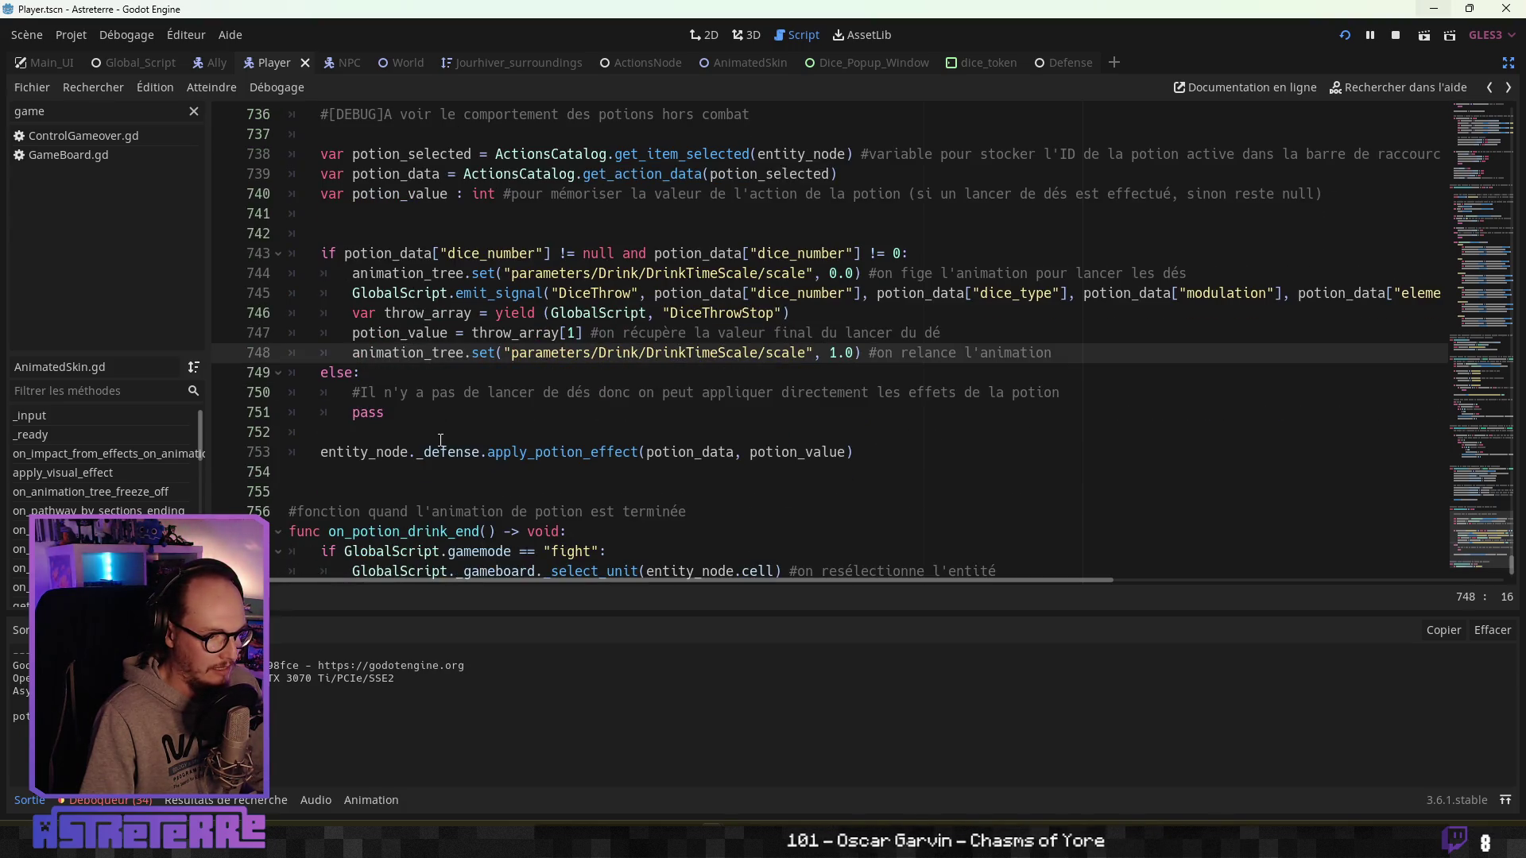
scroll(442, 441, "up", 1)
left_click(440, 454)
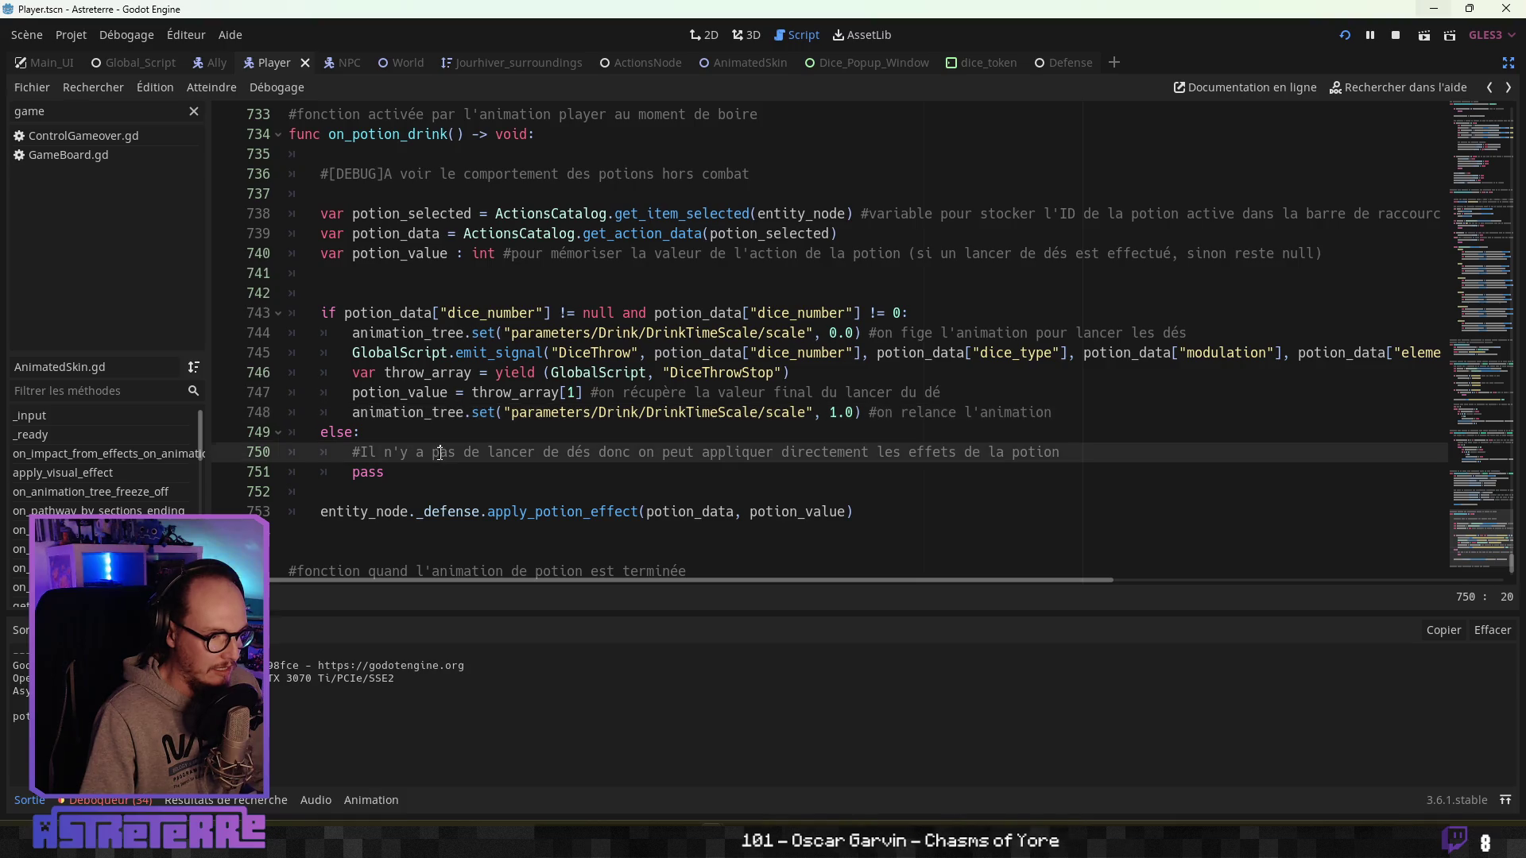
scroll(461, 464, "up", 1)
scroll(470, 461, "down", 1)
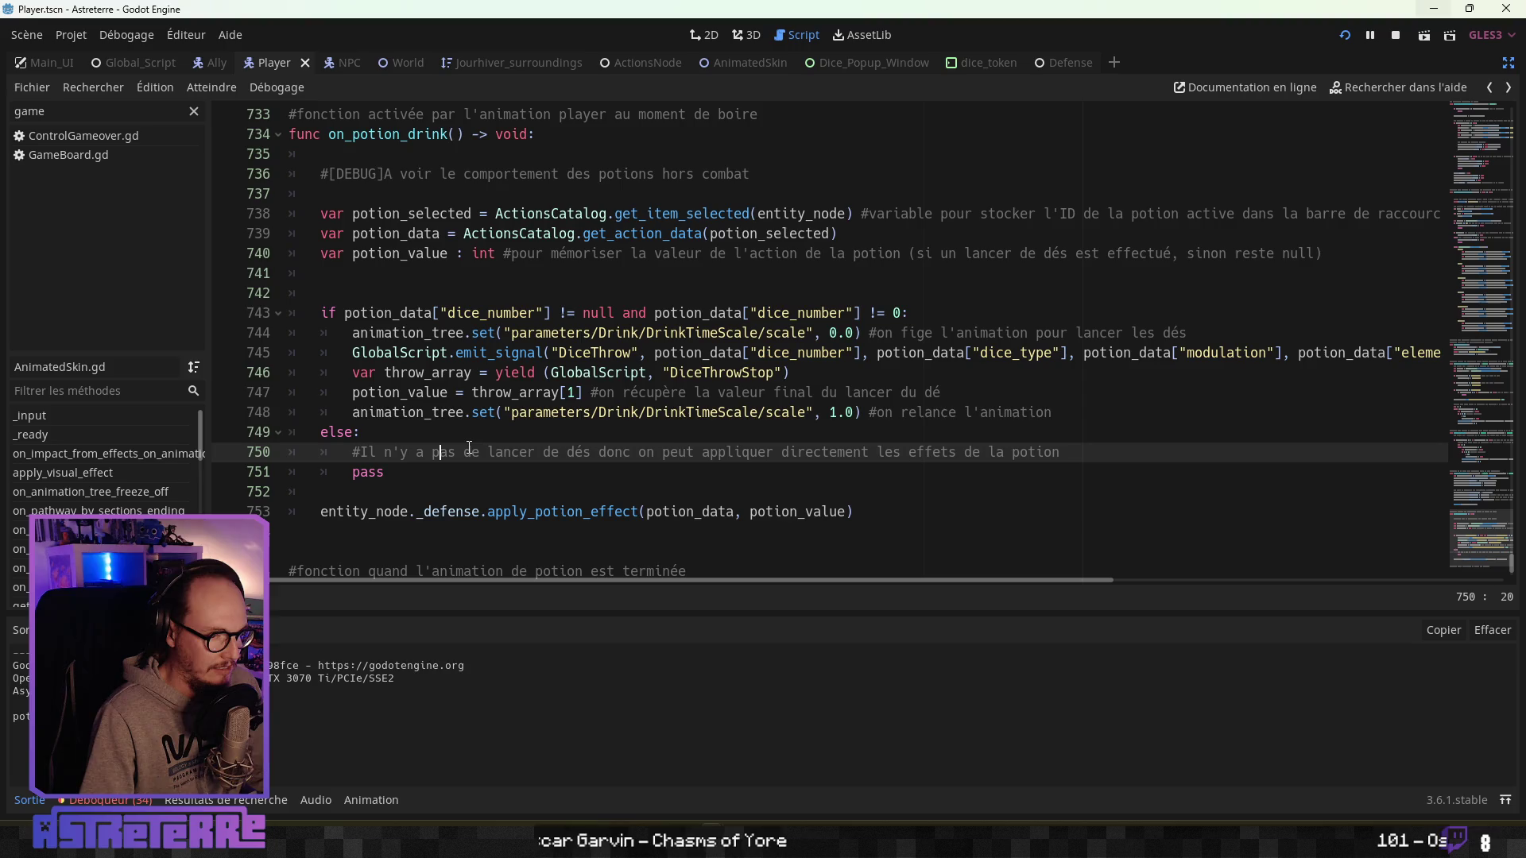
left_click(945, 466)
left_click(918, 412)
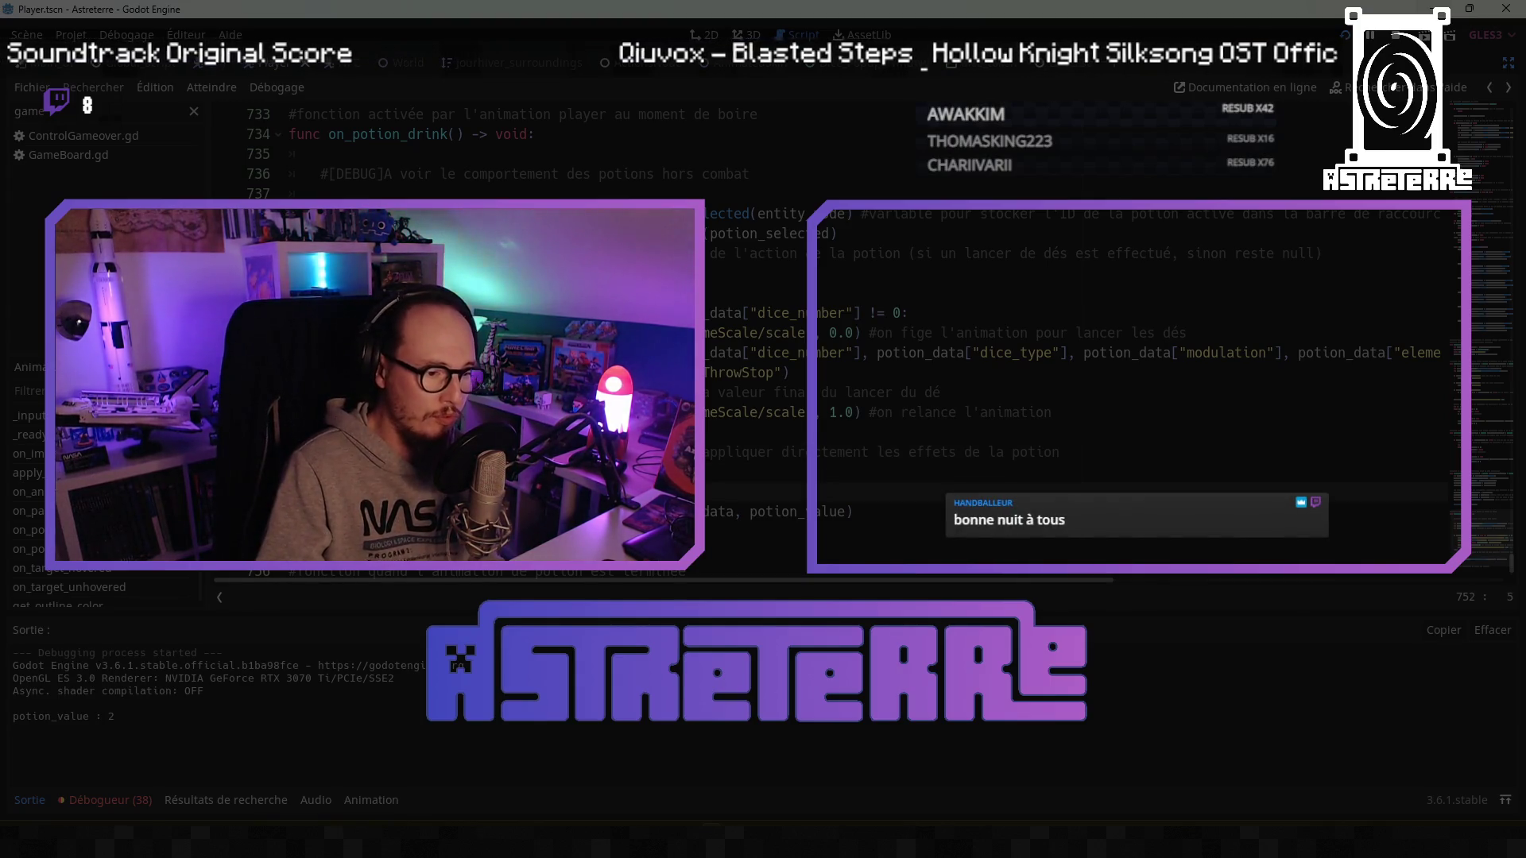
Insert a blank line below the apply_potion_effect call at line 753.
left_click(853, 511)
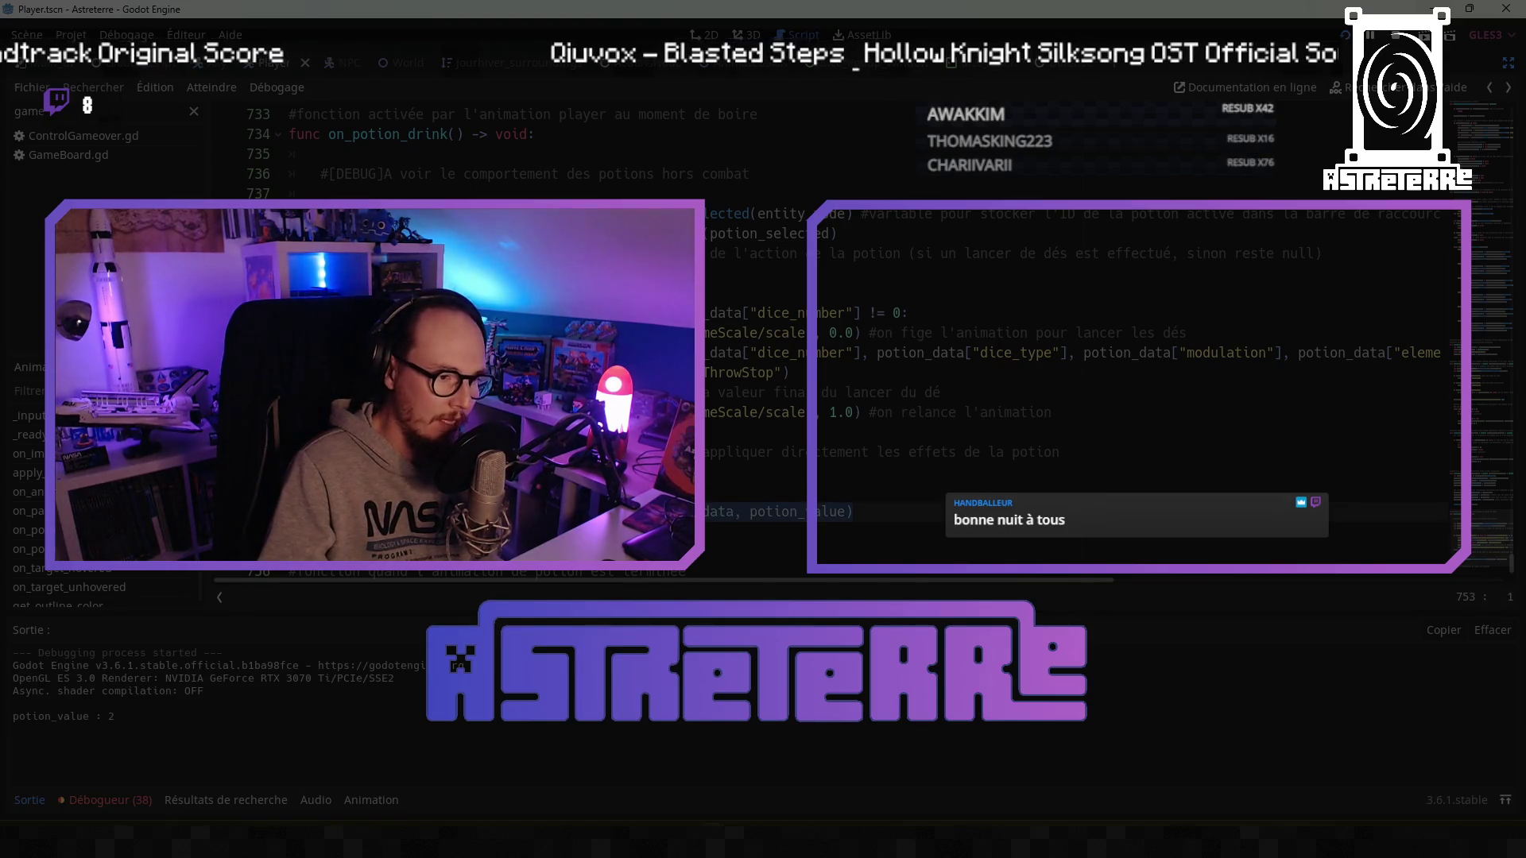
scroll(834, 342, "down", 1)
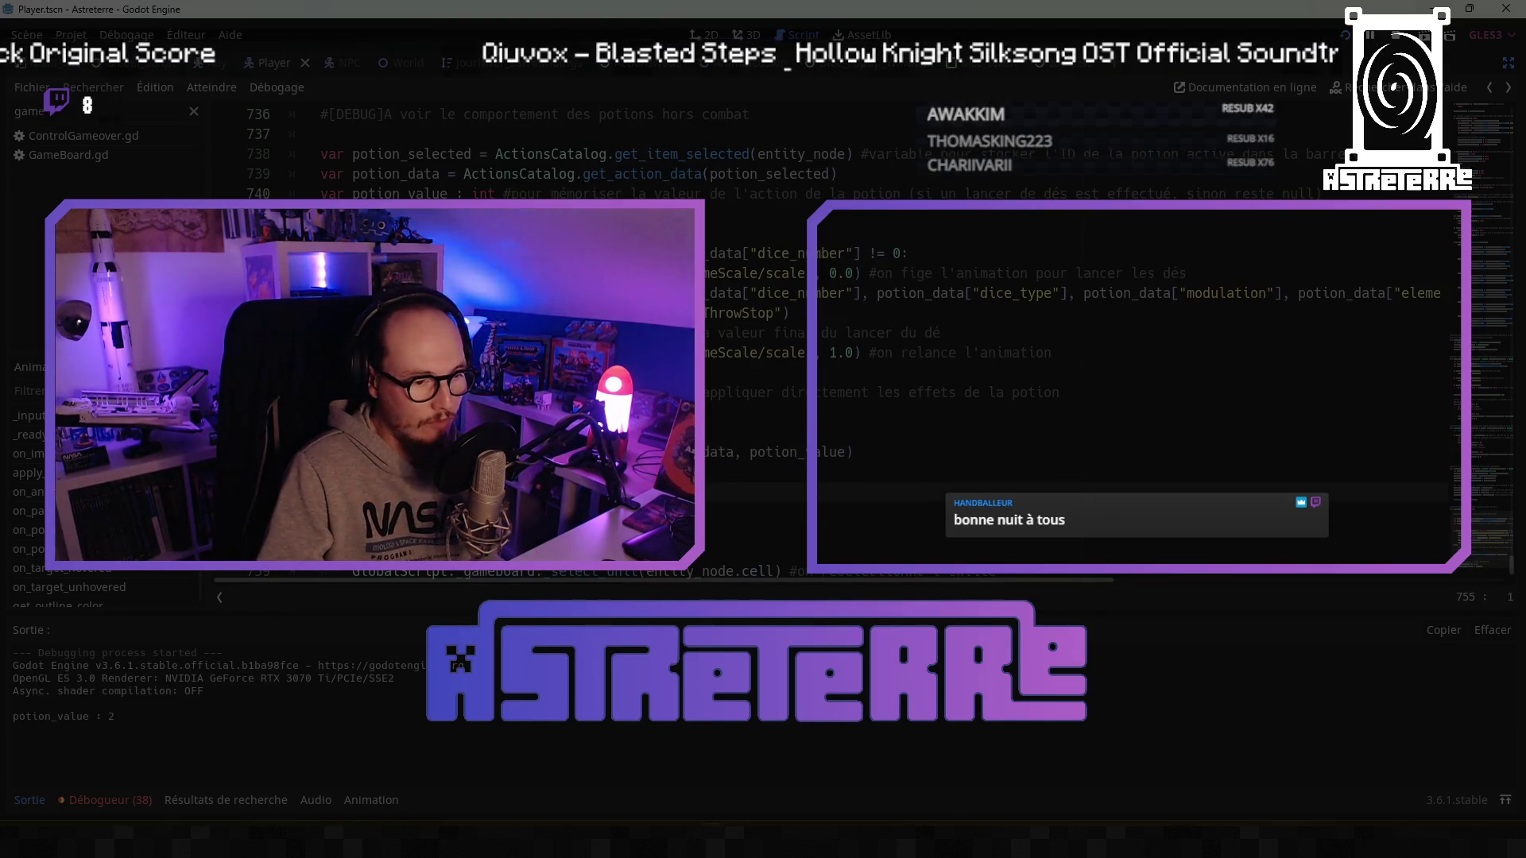
key("Return")
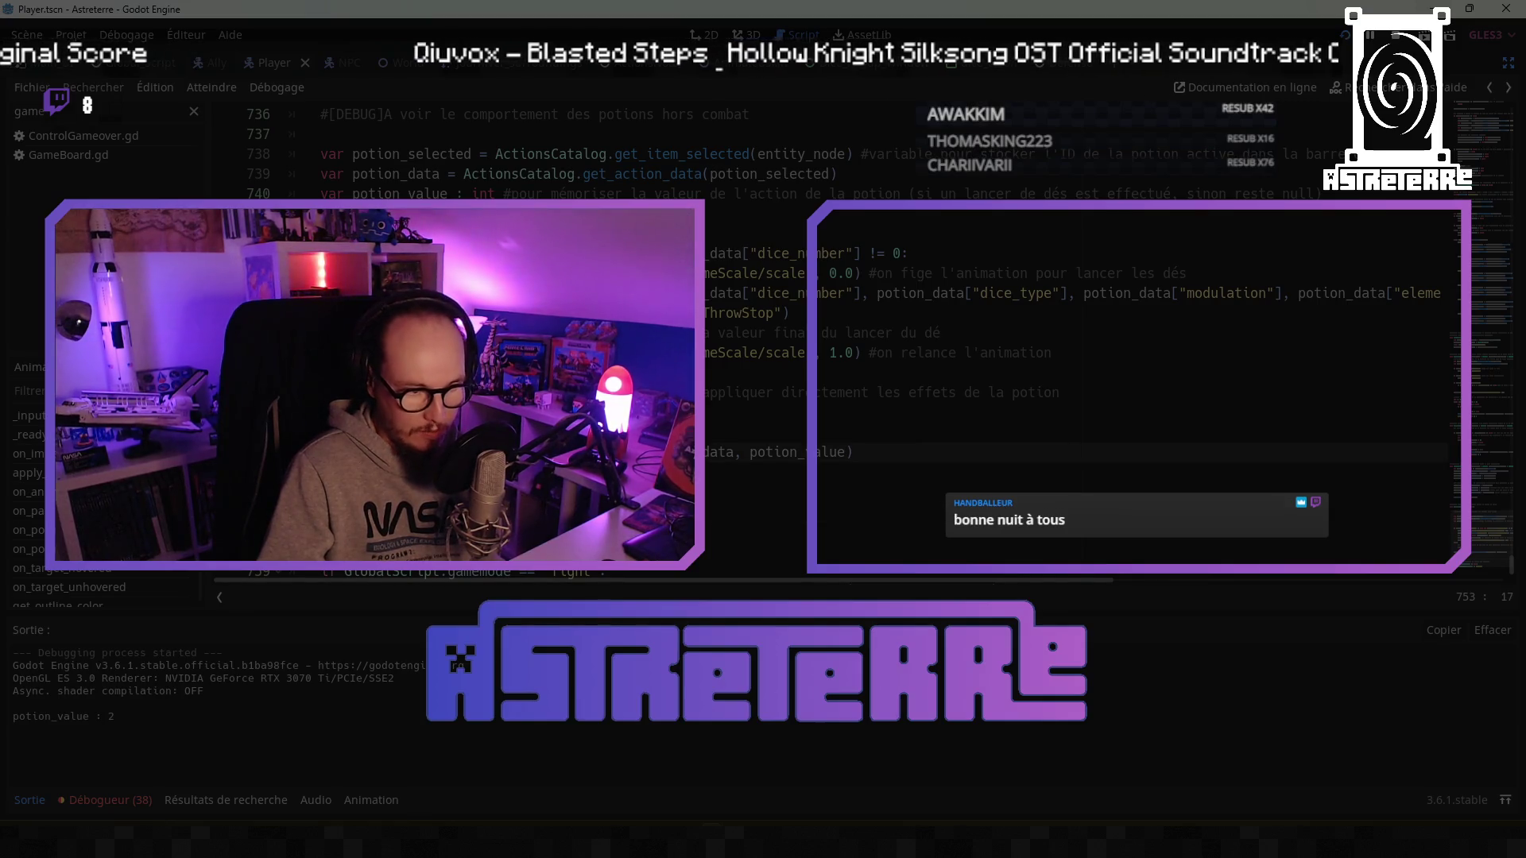